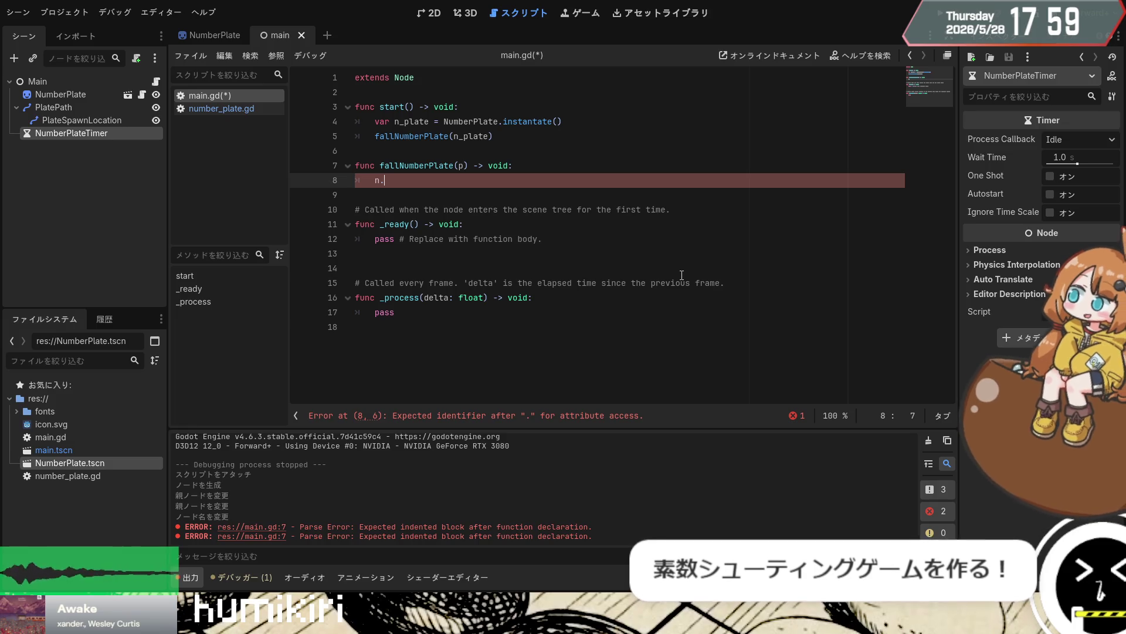
Step: Add a new line after the instantiate call in start() that begins 'n_plate.location ='
key("Up")
key("Up")
key("Up")
key("Up")
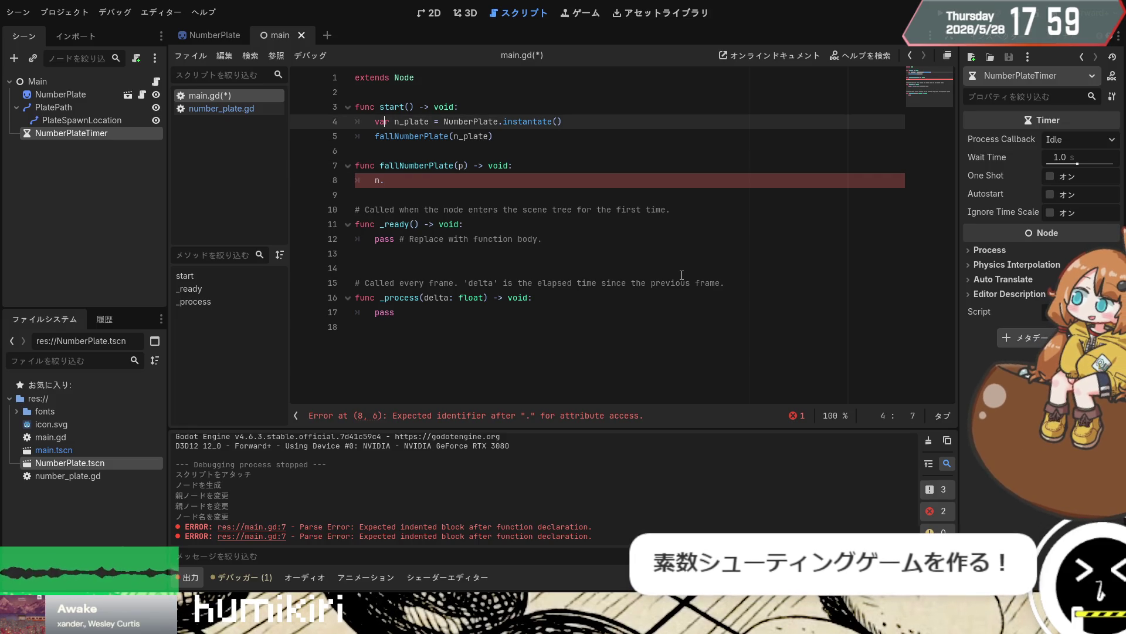
key("End")
key("Return")
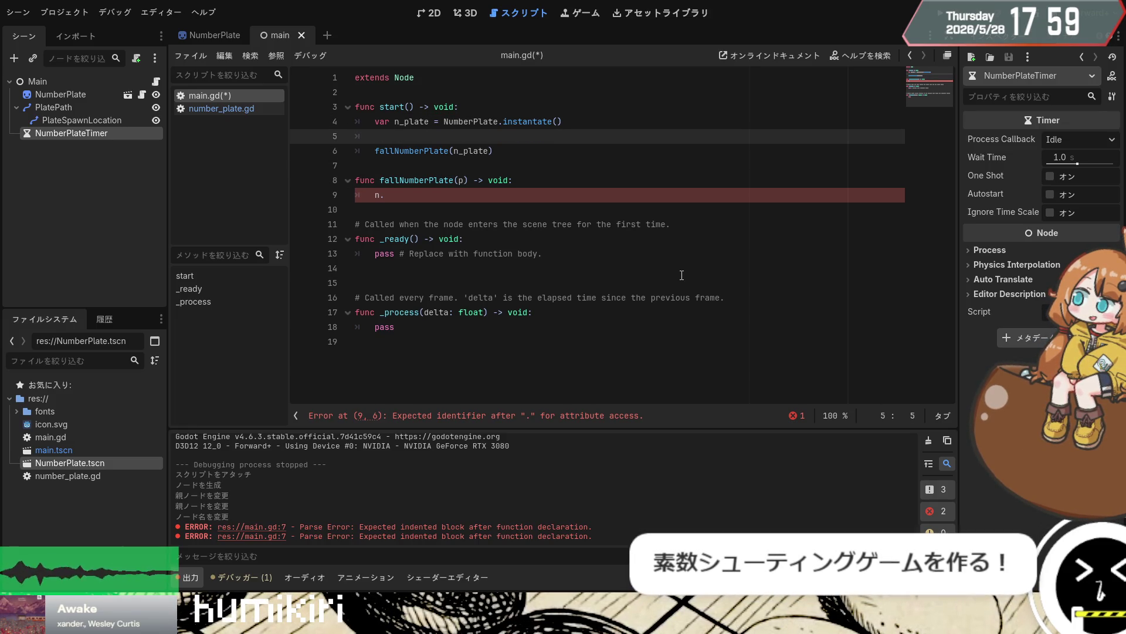
type("_plate.")
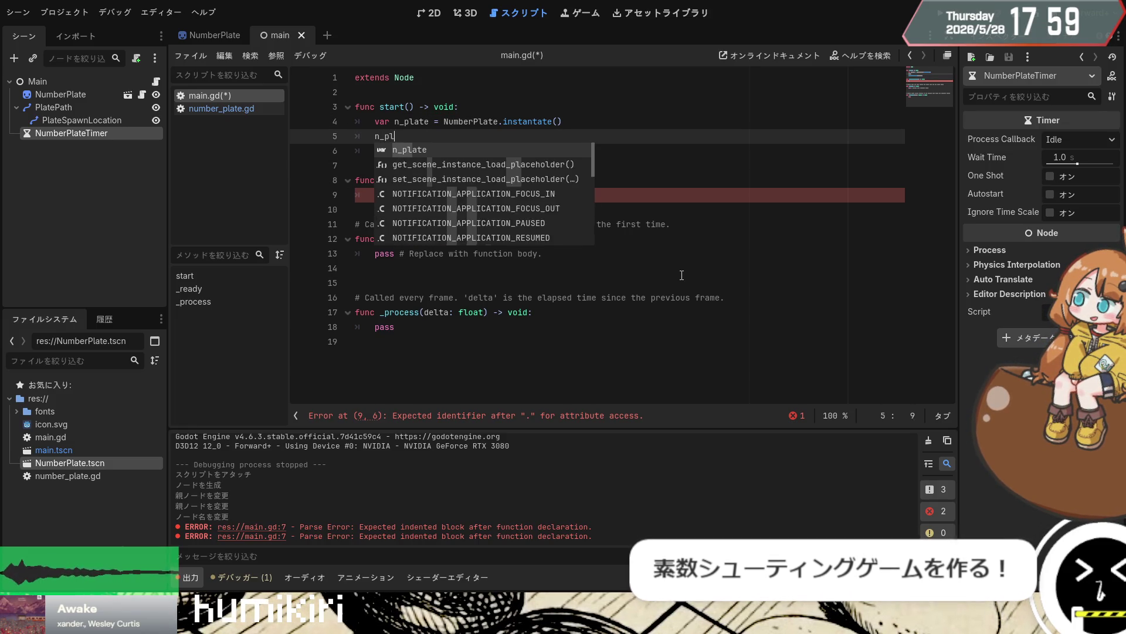
key("Escape")
type("location ")
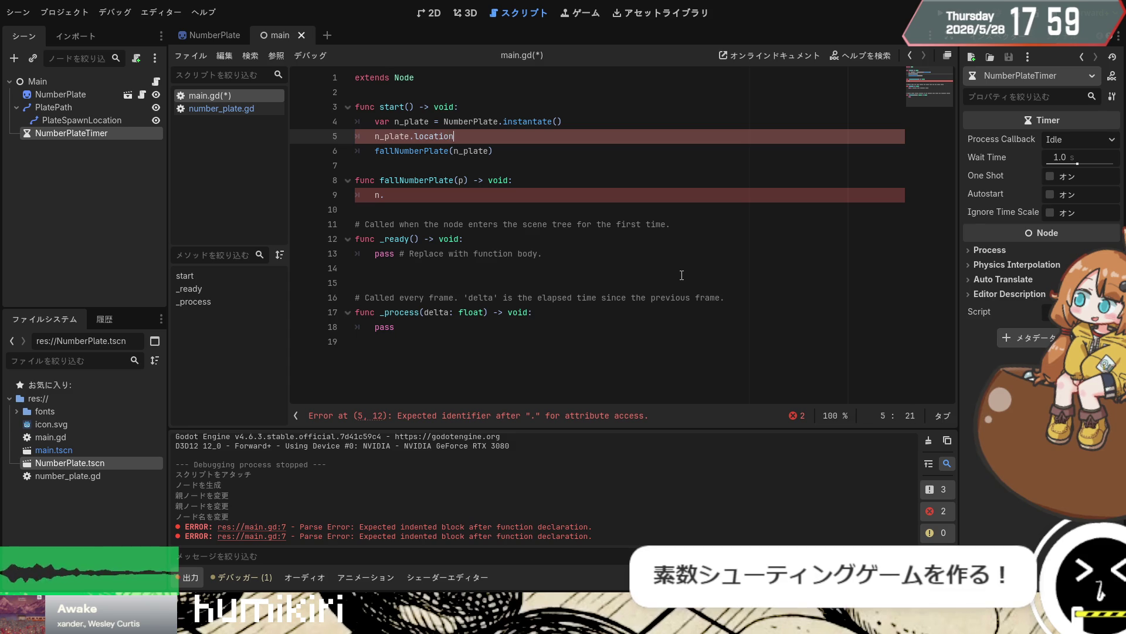
type("=")
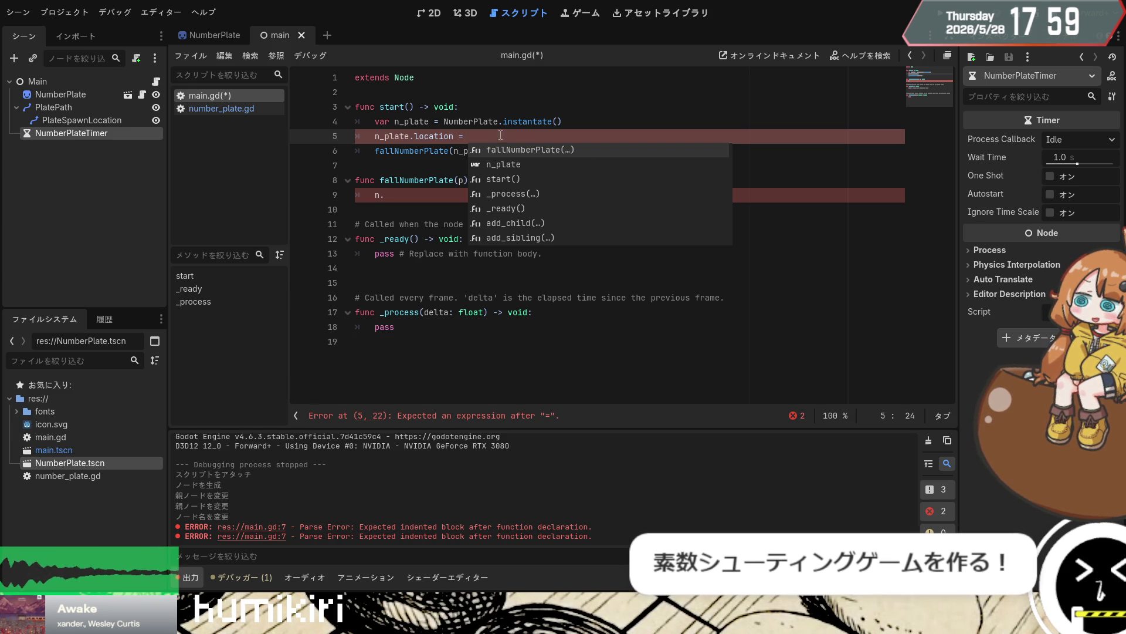
Step: Extend the line with '$PlatePath/PlateSpawnLocation.progress_ratio = randf('
key("Escape")
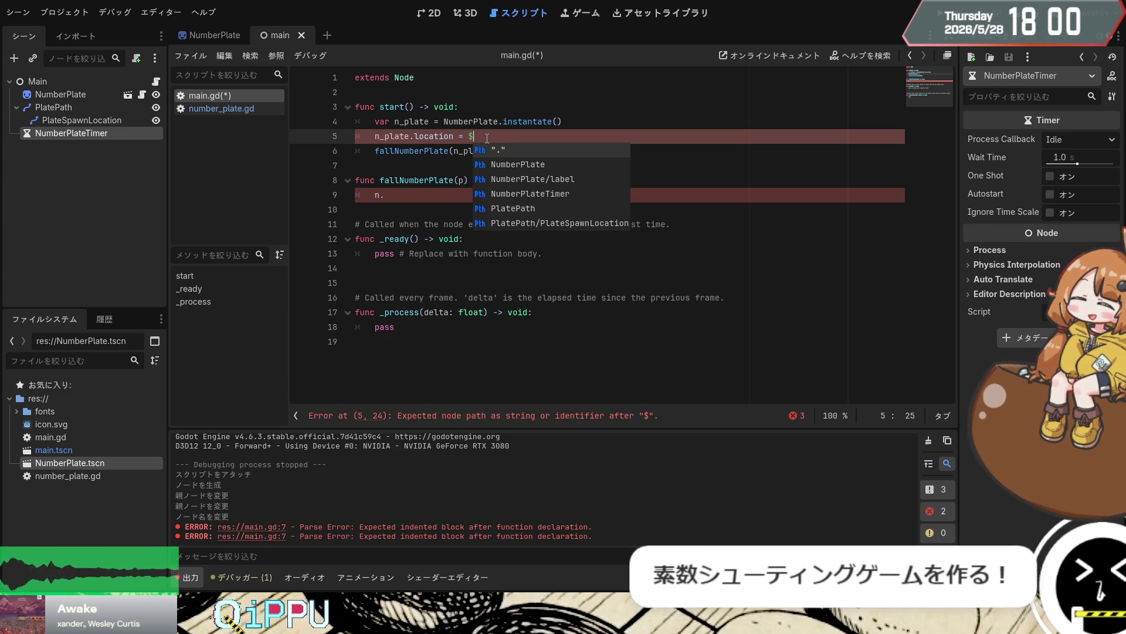
type("Plate")
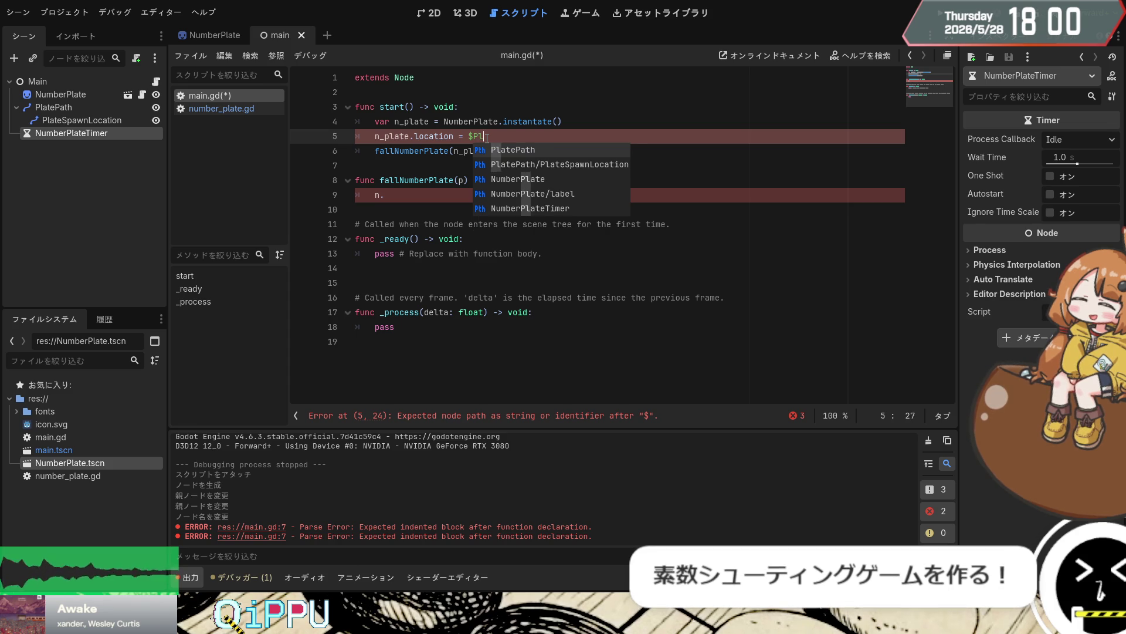
type("Path")
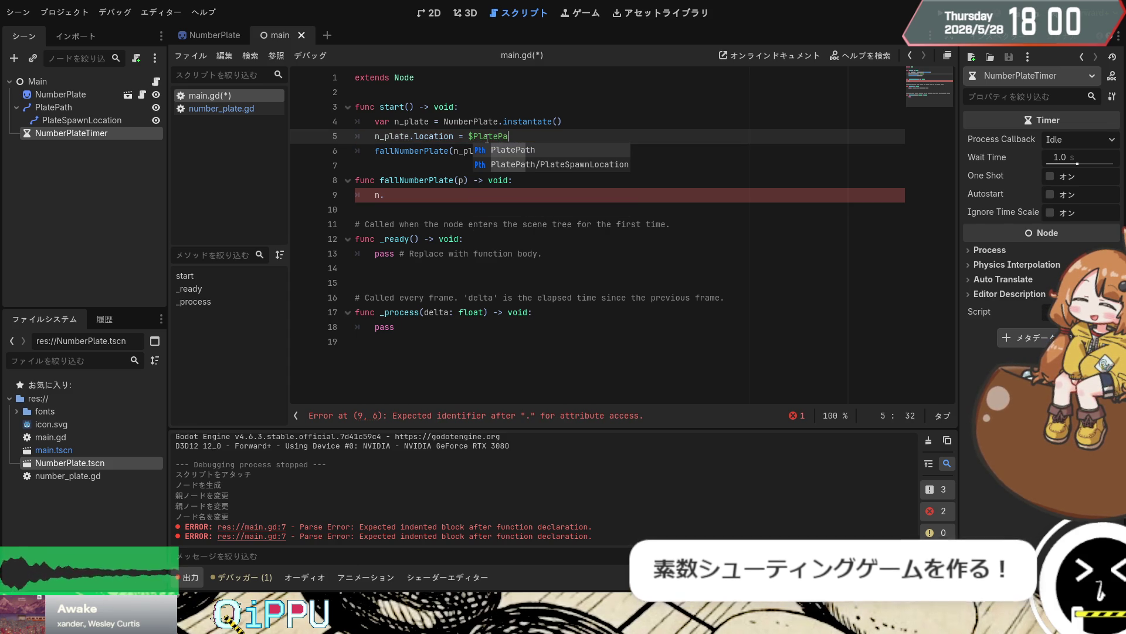
type("/\\")
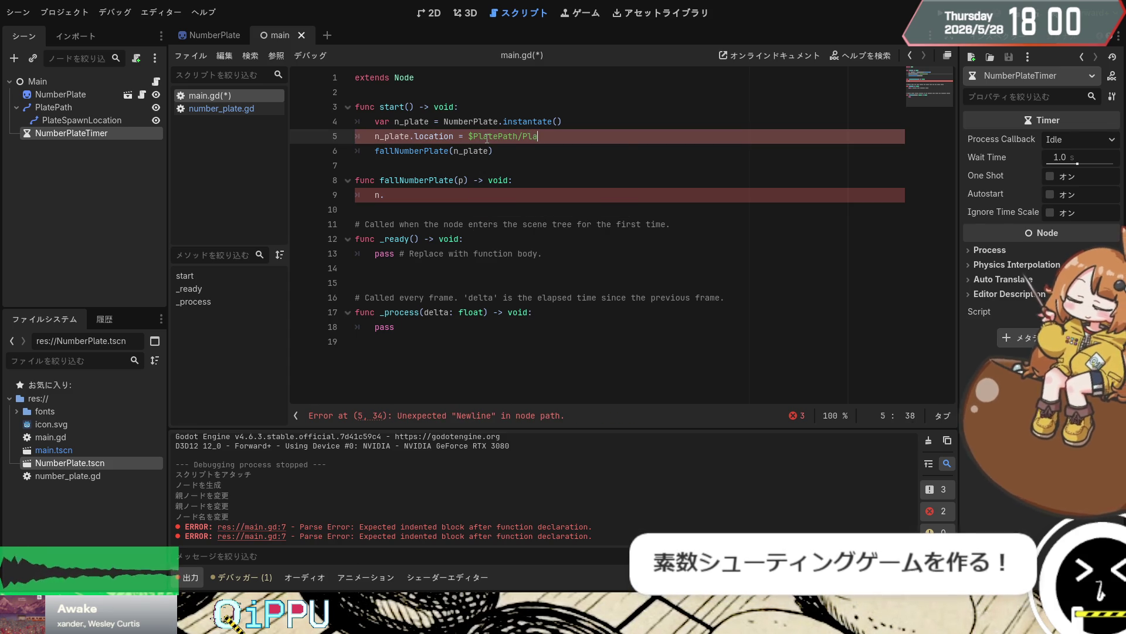
type("PlateSpa")
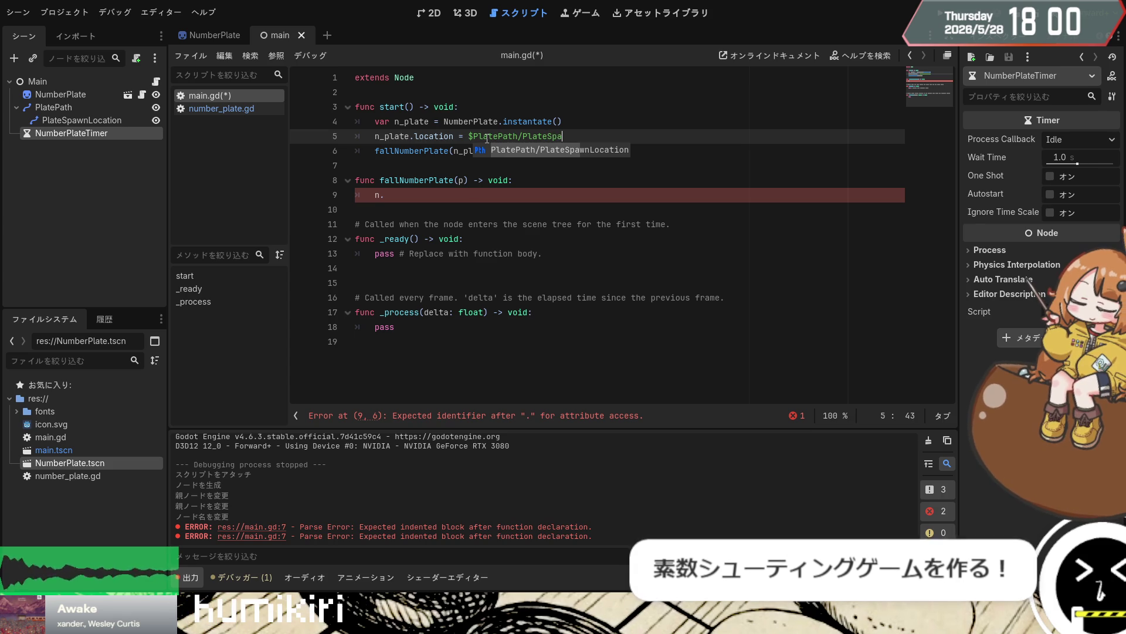
key("Return")
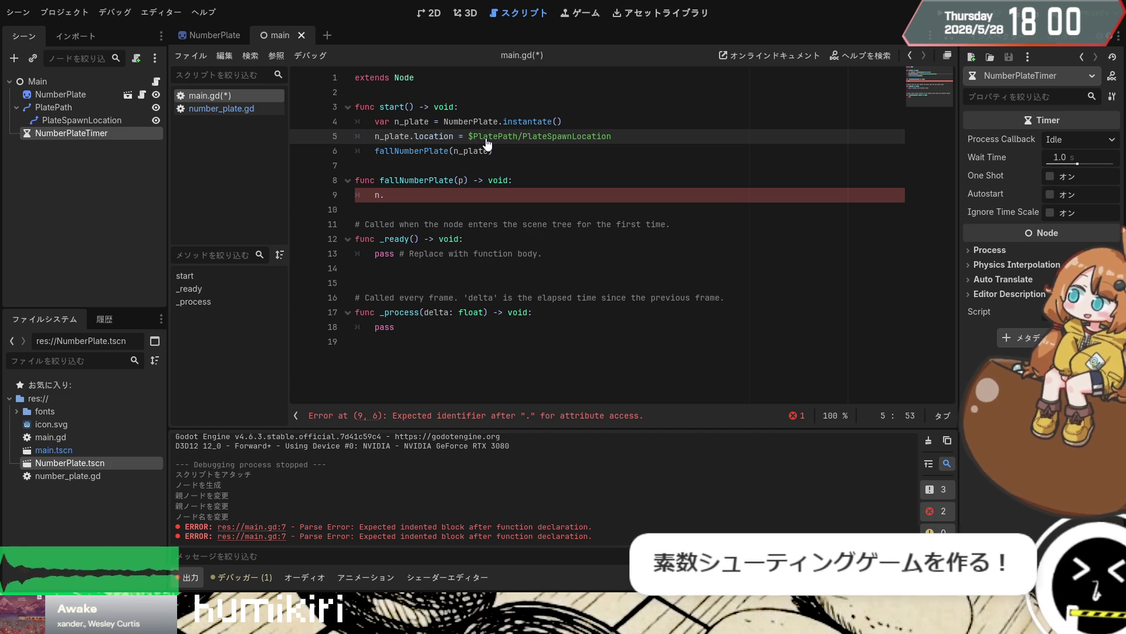
type(".pro")
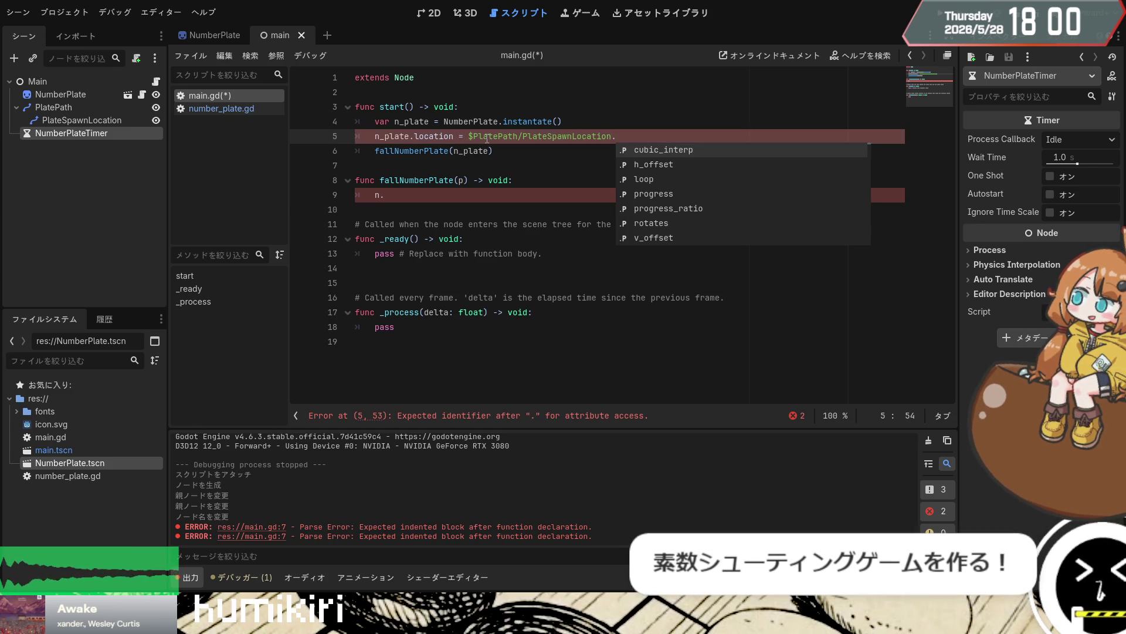
type("gress_")
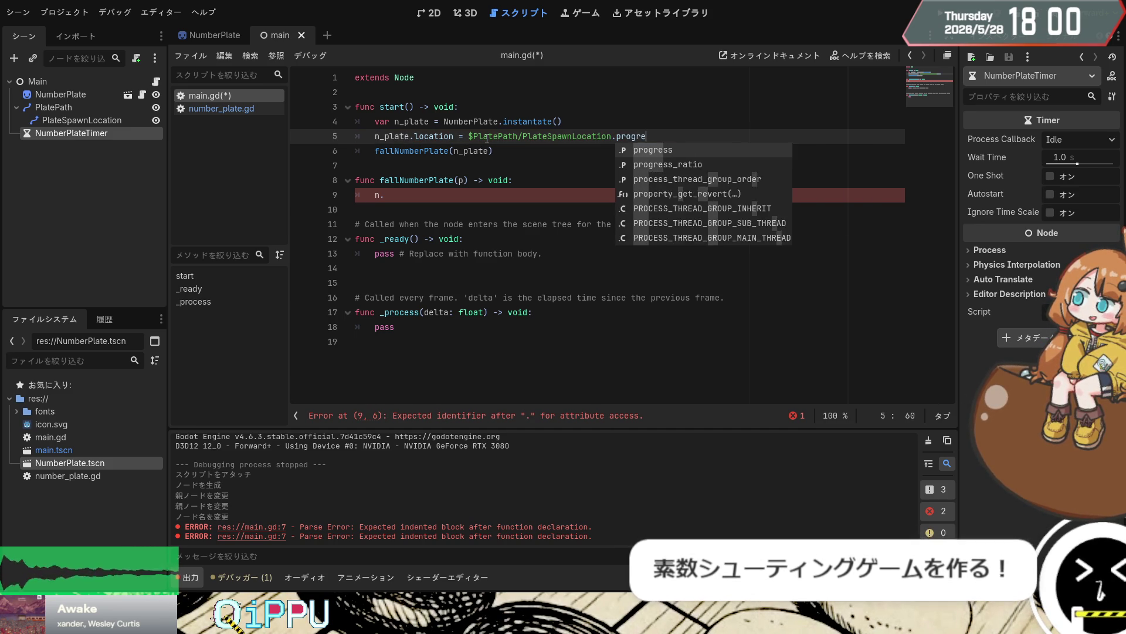
type("ratio =")
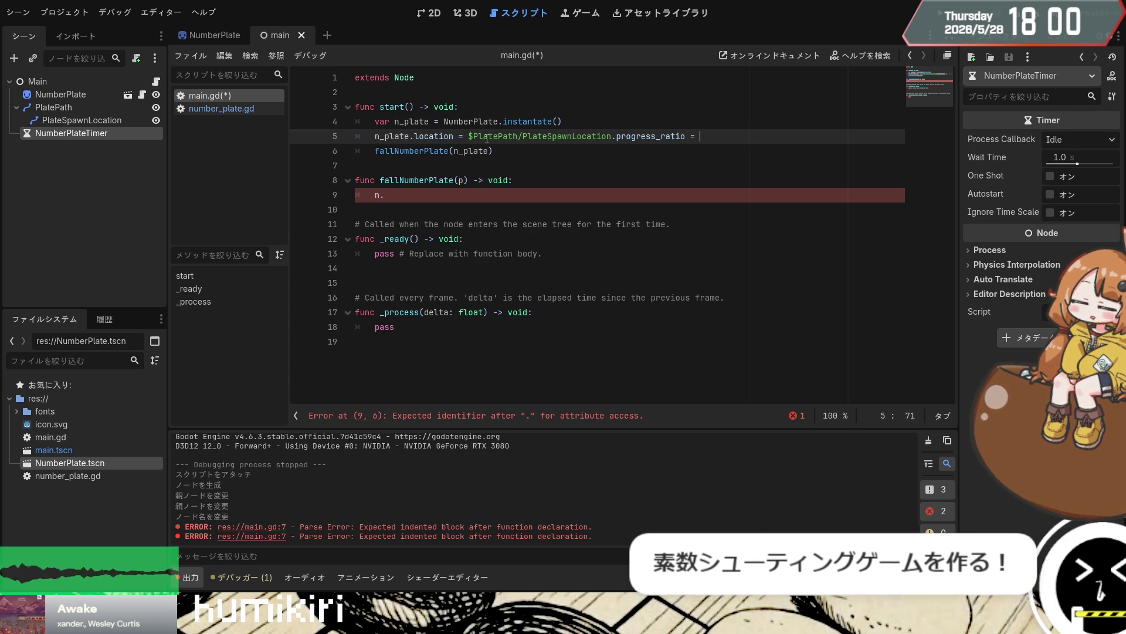
type("randf(9")
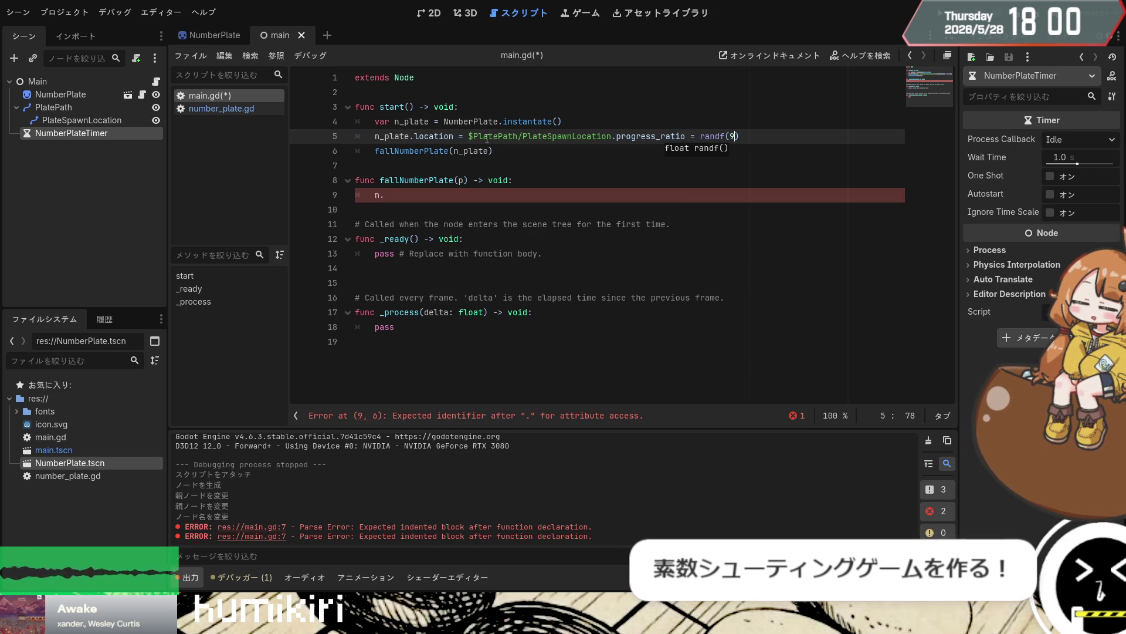
Step: Remove the stray 9 from randf(), add a blank line below, and save main.gd
key("BackSpace")
key("End")
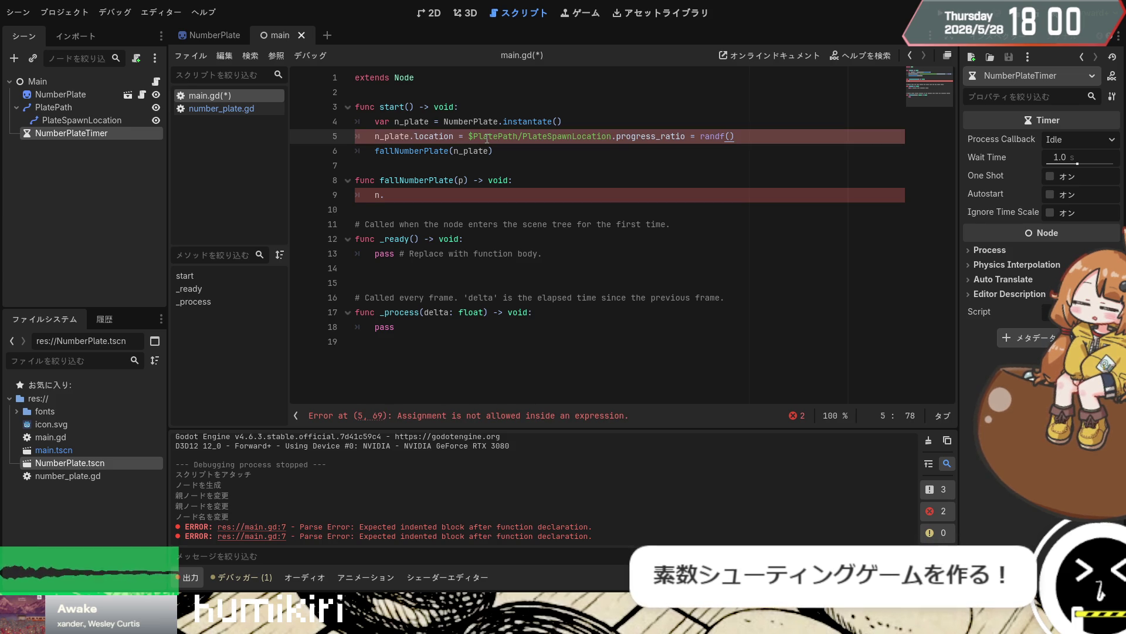
key("Return")
key("ctrl+s")
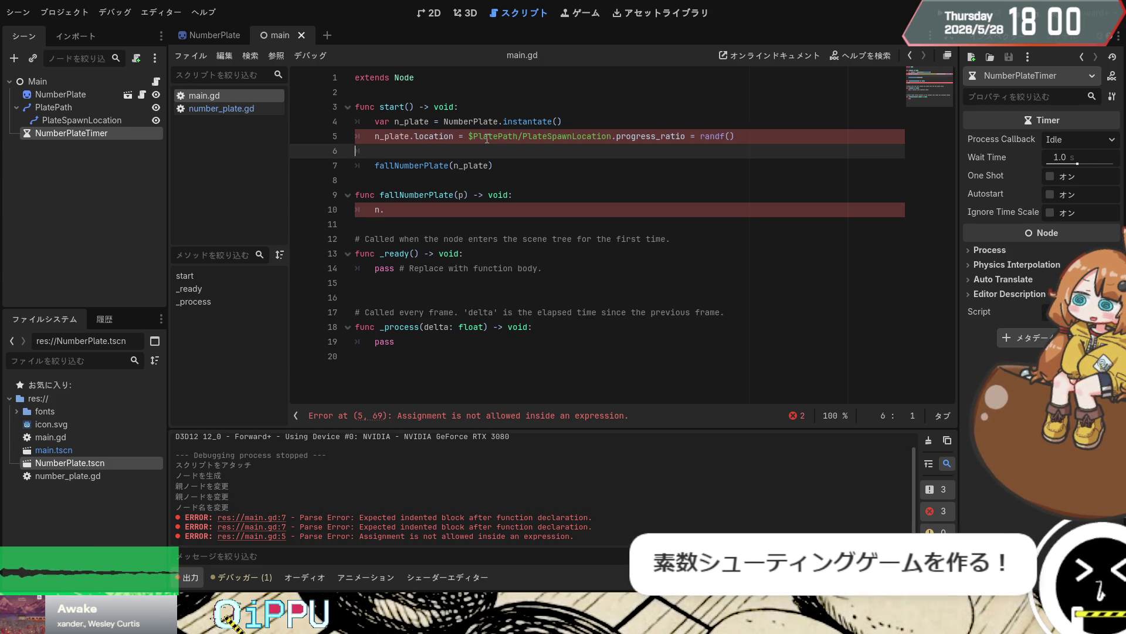
Step: Split line 5 so '.progress_ratio = randf()' moves onto its own indented line
key("Up")
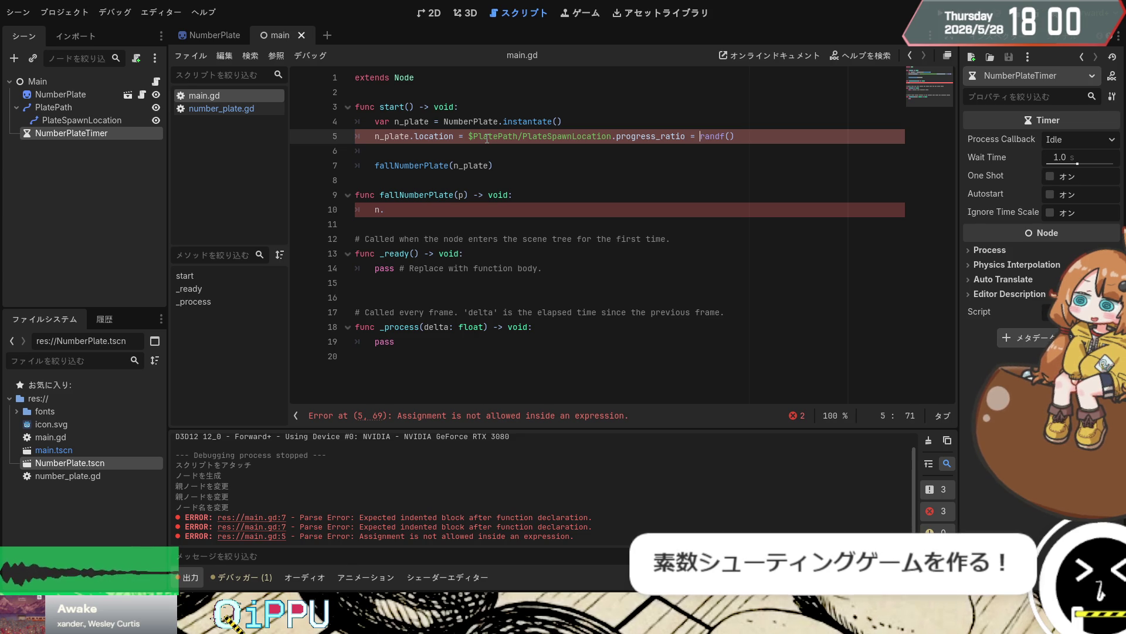
key("Left")
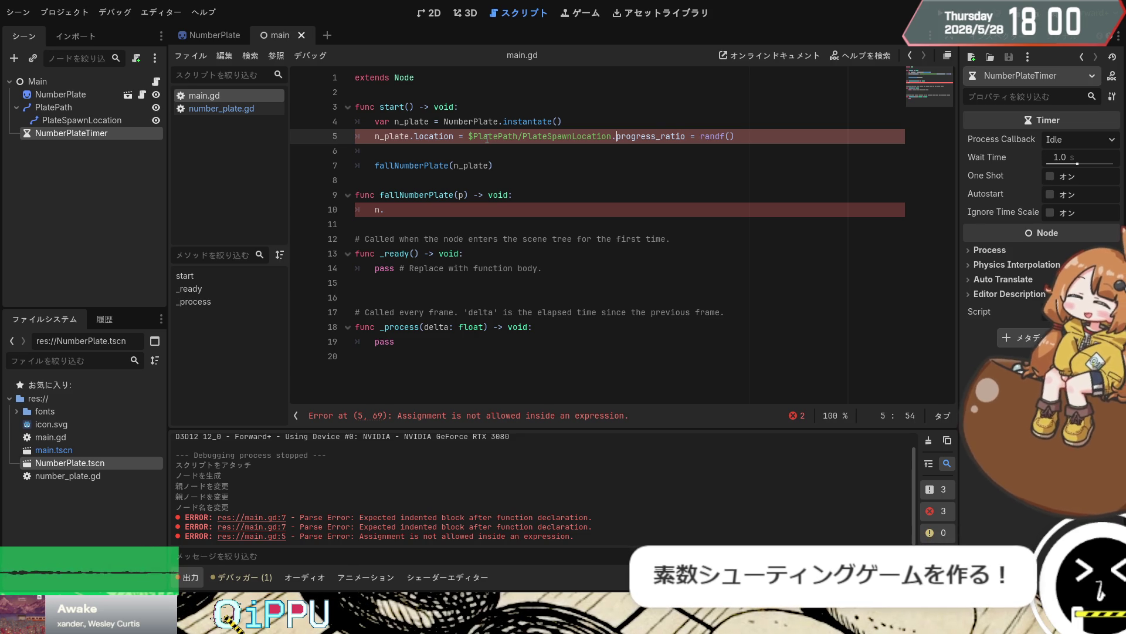
key("ctrl+Left")
key("ctrl+Left")
key("Return")
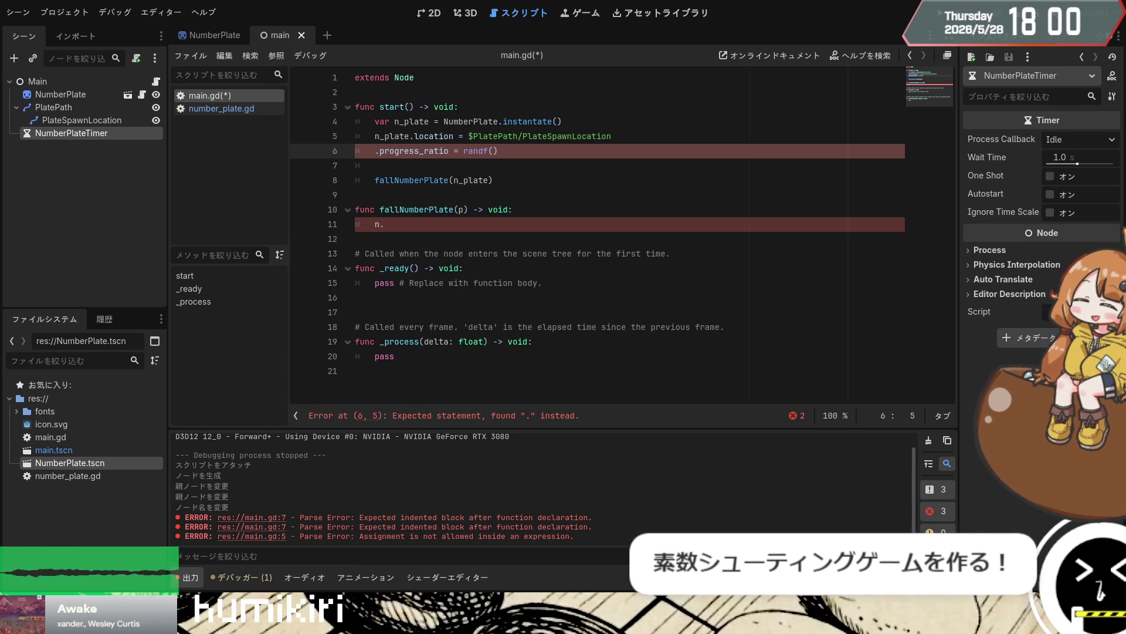
key("BackSpace")
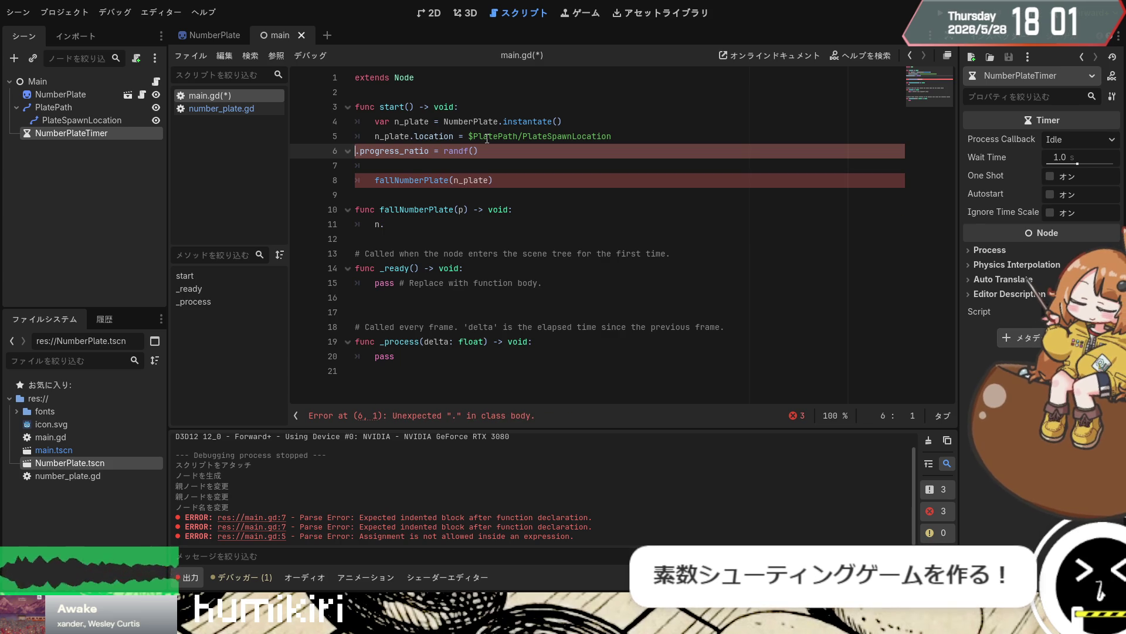
key("Tab")
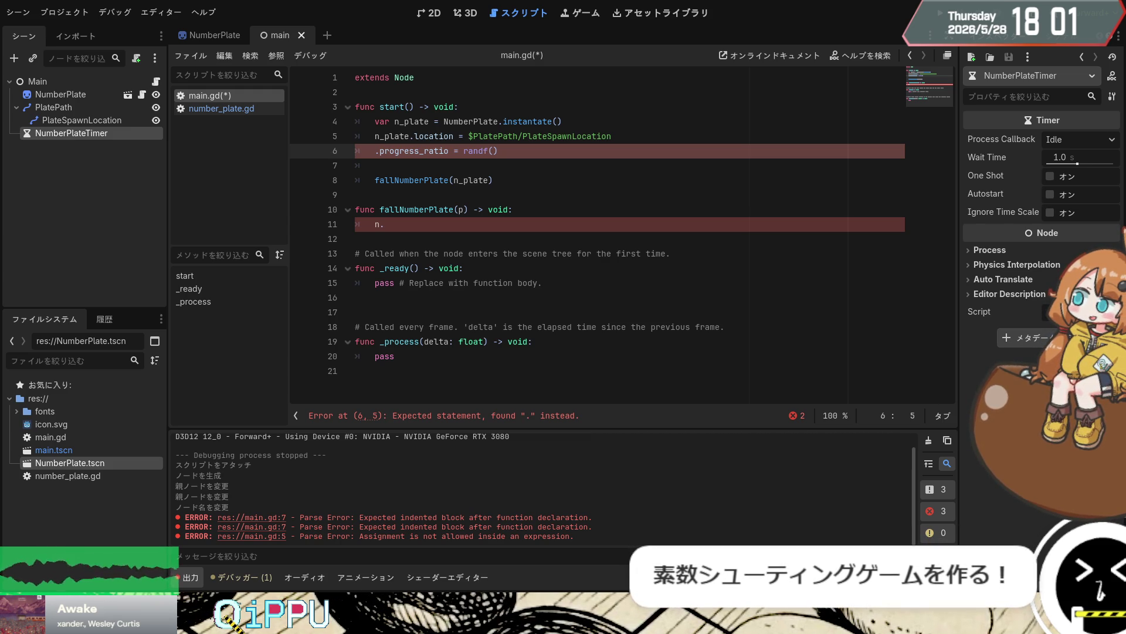
Step: Delete 'n_plate.location =' from line 5 and pull the next line back up
key("Up")
key("shift+Right")
key("shift+Right")
key("shift+Right")
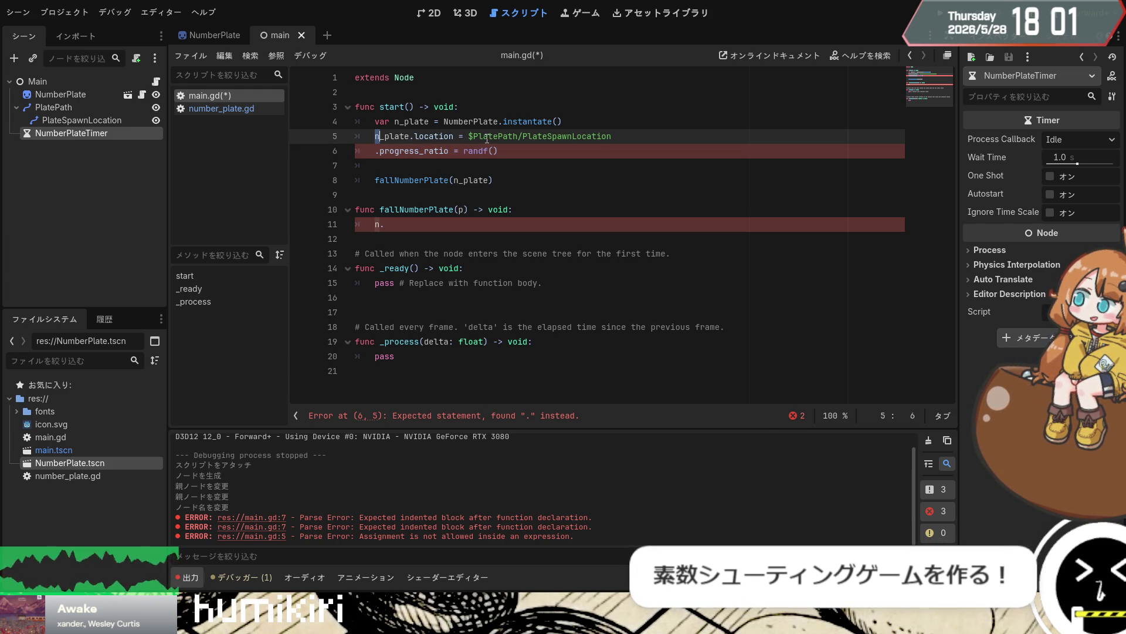
key("shift+Right")
key("shift+Right")
key("shift+Right")
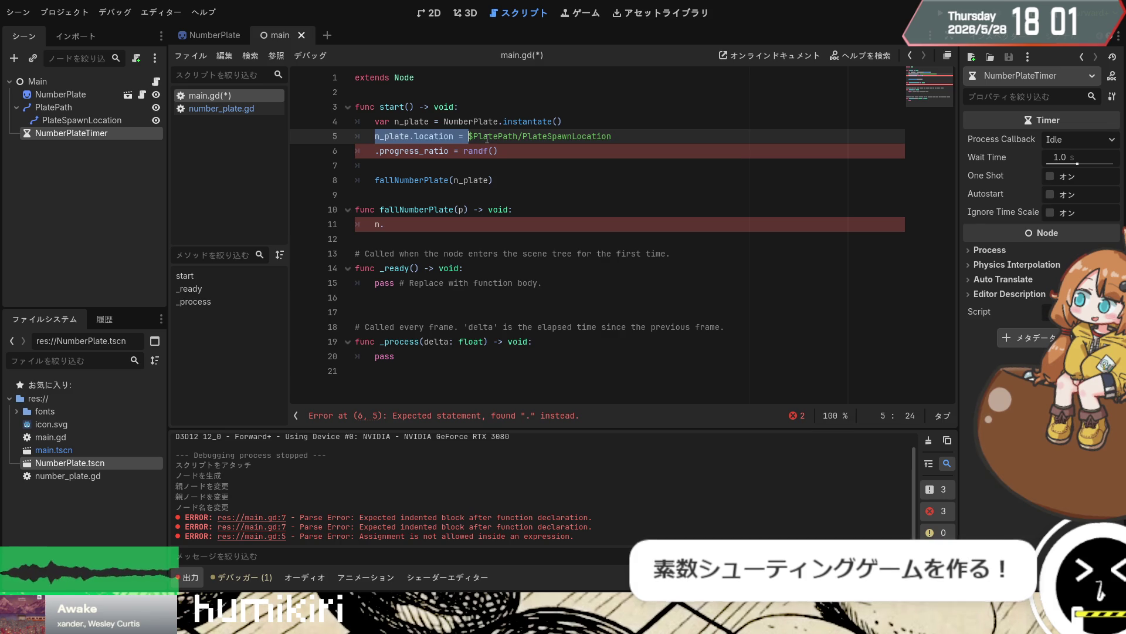
key("BackSpace")
key("Down")
key("BackSpace")
key("BackSpace")
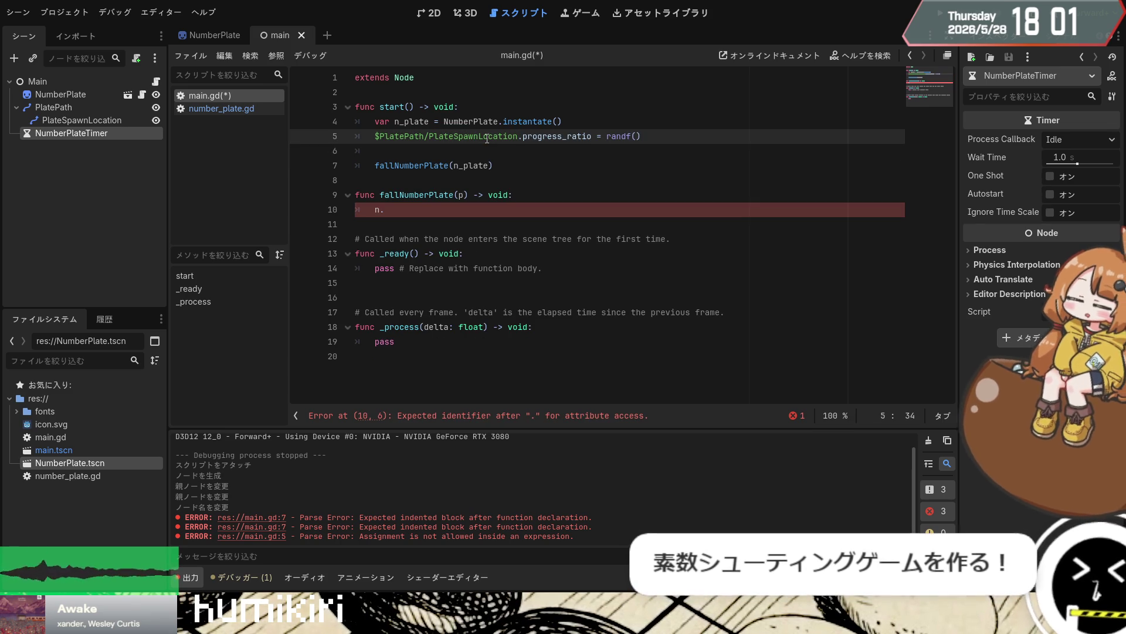
Step: Rejoin '.progress_ratio = randf()' onto line 5, save, and start a 'location' comment
key("Down")
key("ctrl+s")
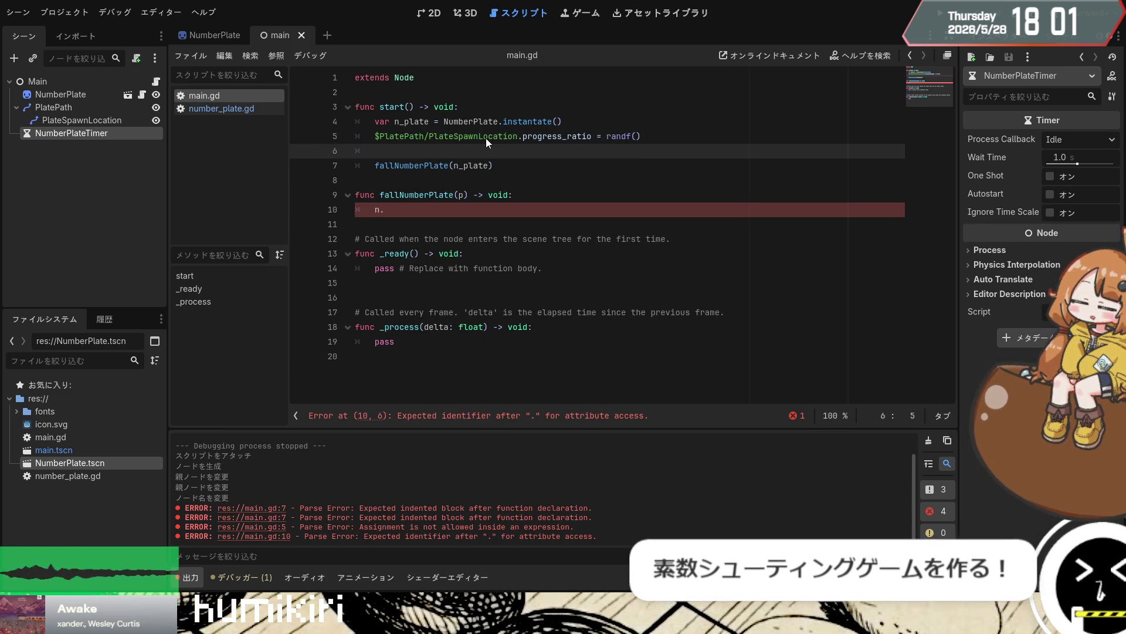
double_click(487, 139)
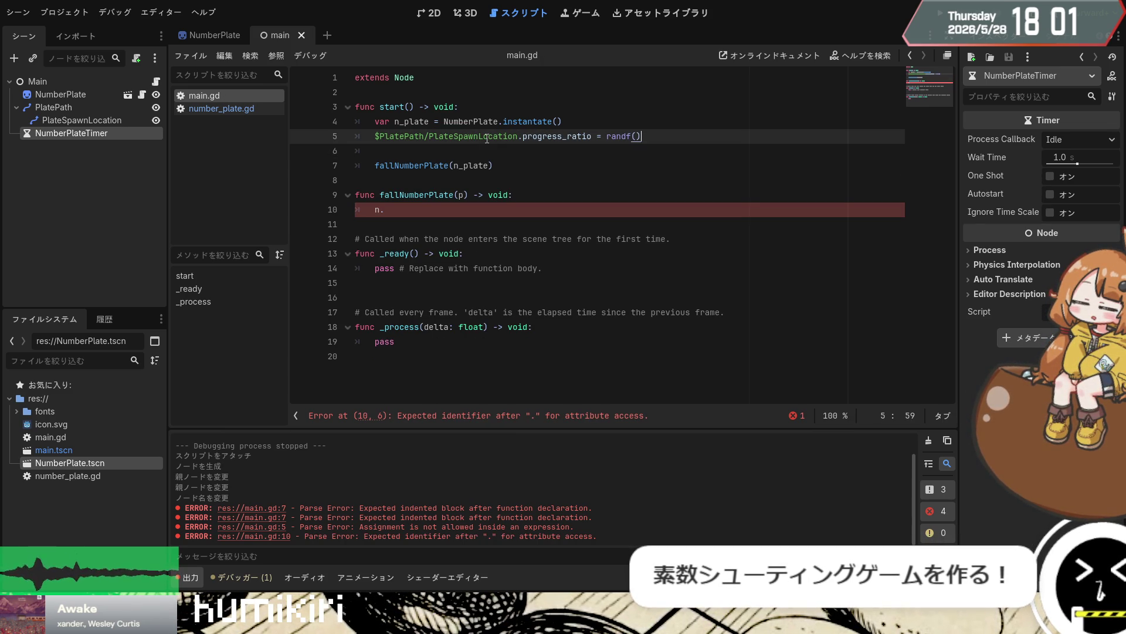
type("#")
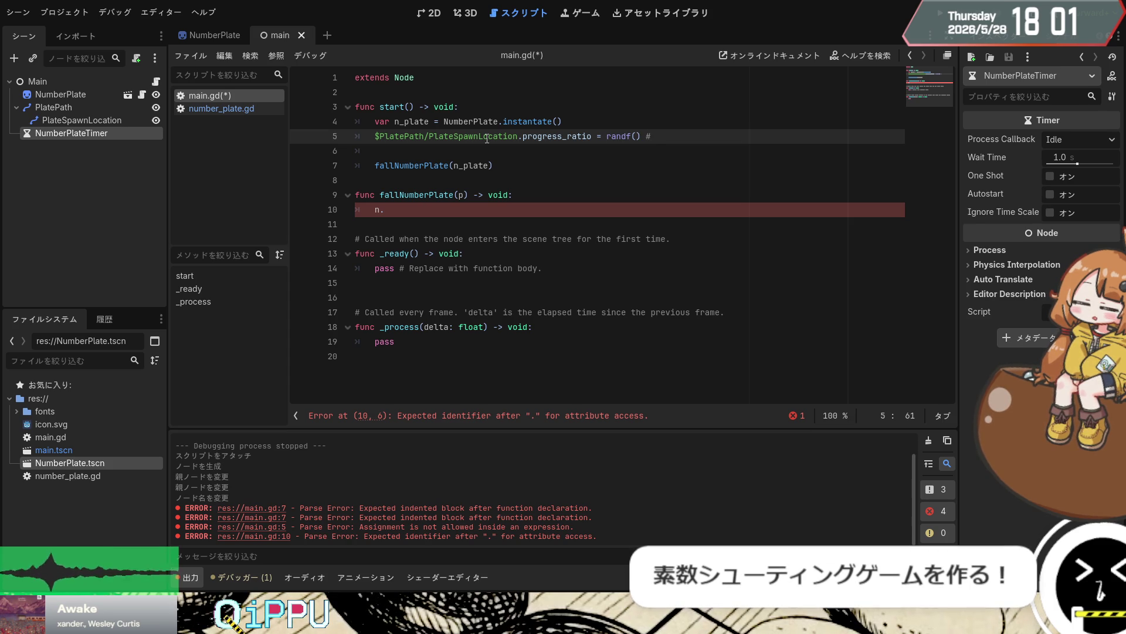
type(" lo")
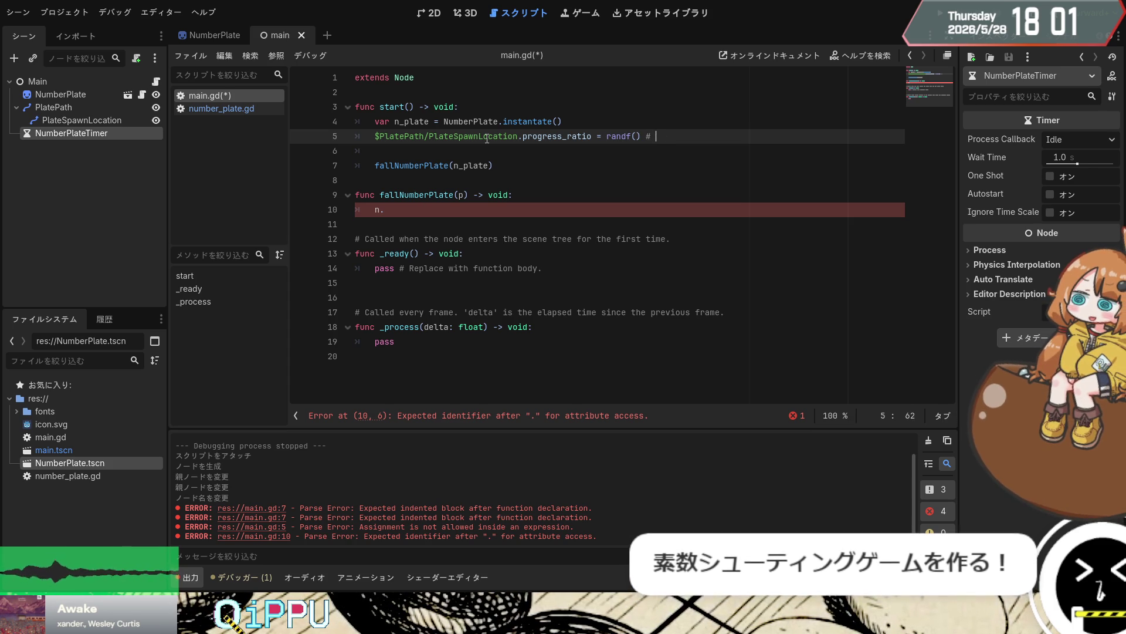
key("BackSpace")
key("BackSpace")
type("pla")
key("BackSpace")
key("BackSpace")
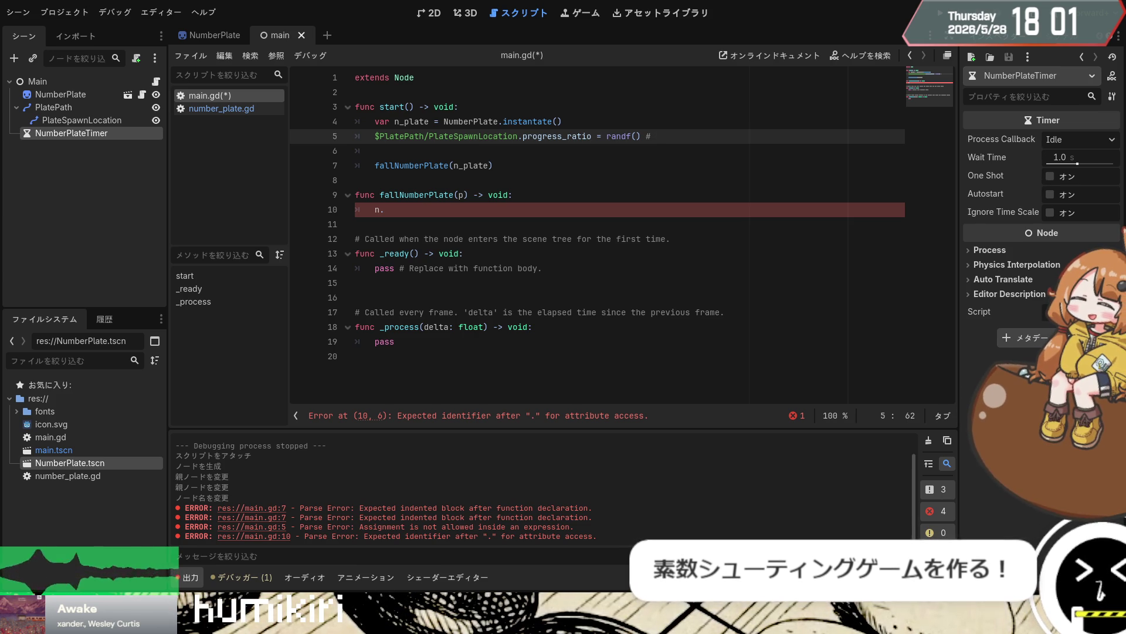
type("locca")
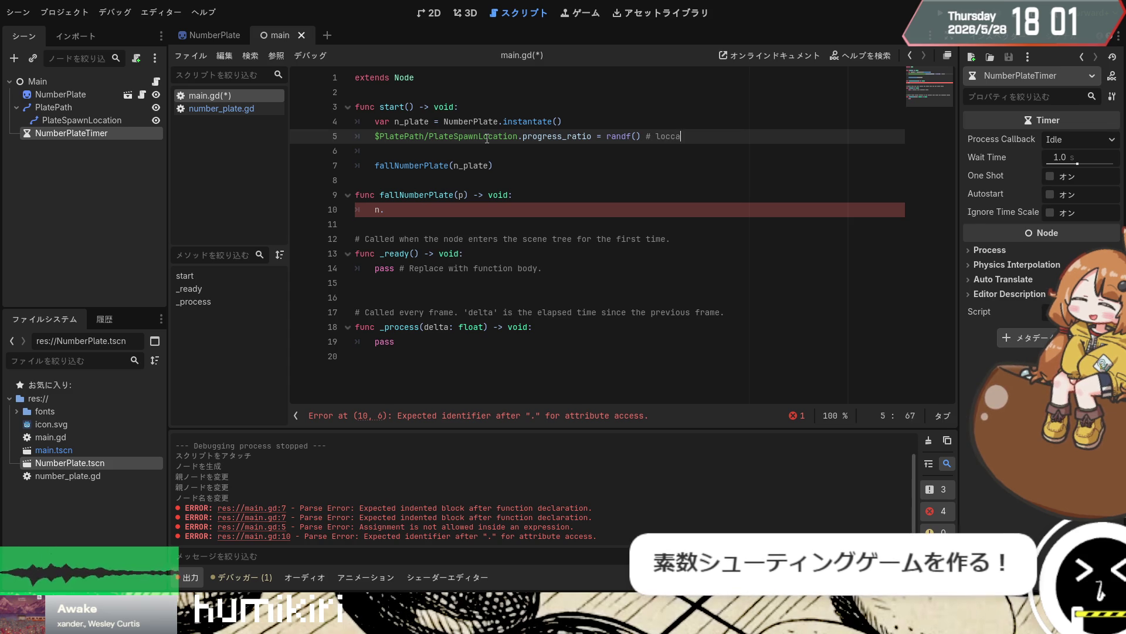
type("t")
type("tion")
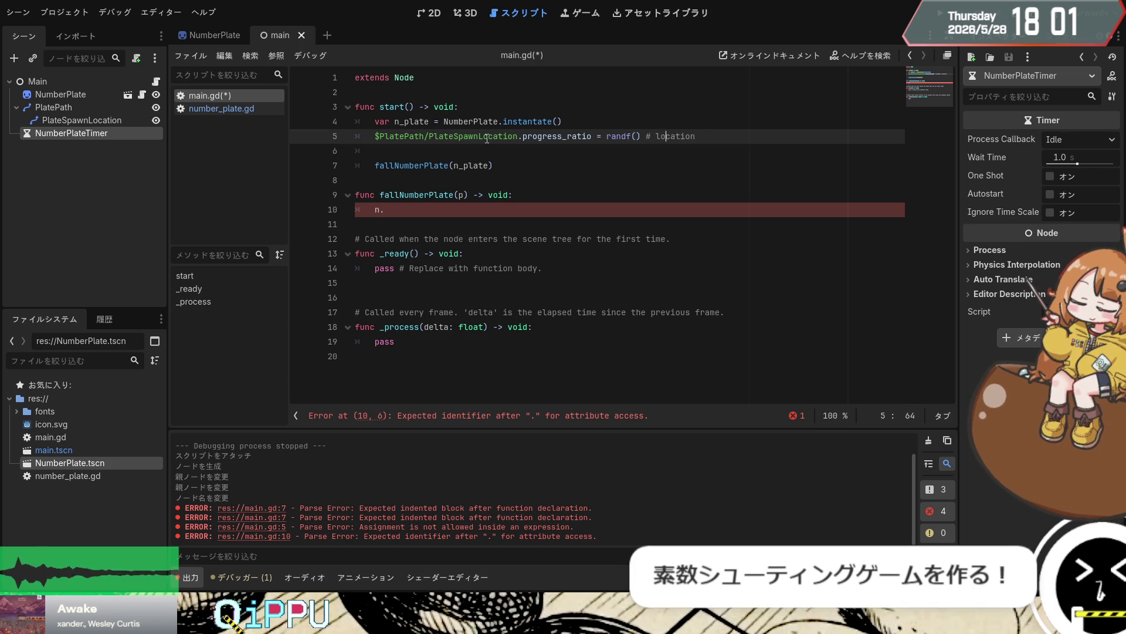
Step: Complete the comment as '# Choose a random location', fixing typos, and save main.gd
key("ctrl+Left")
type("Choose ")
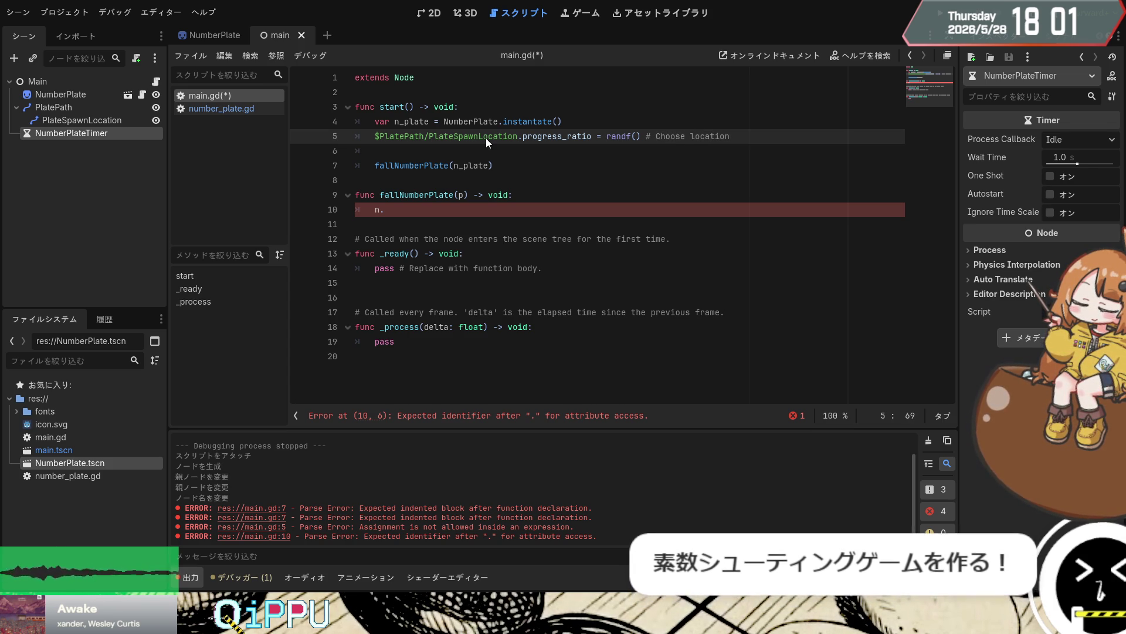
type("a ra")
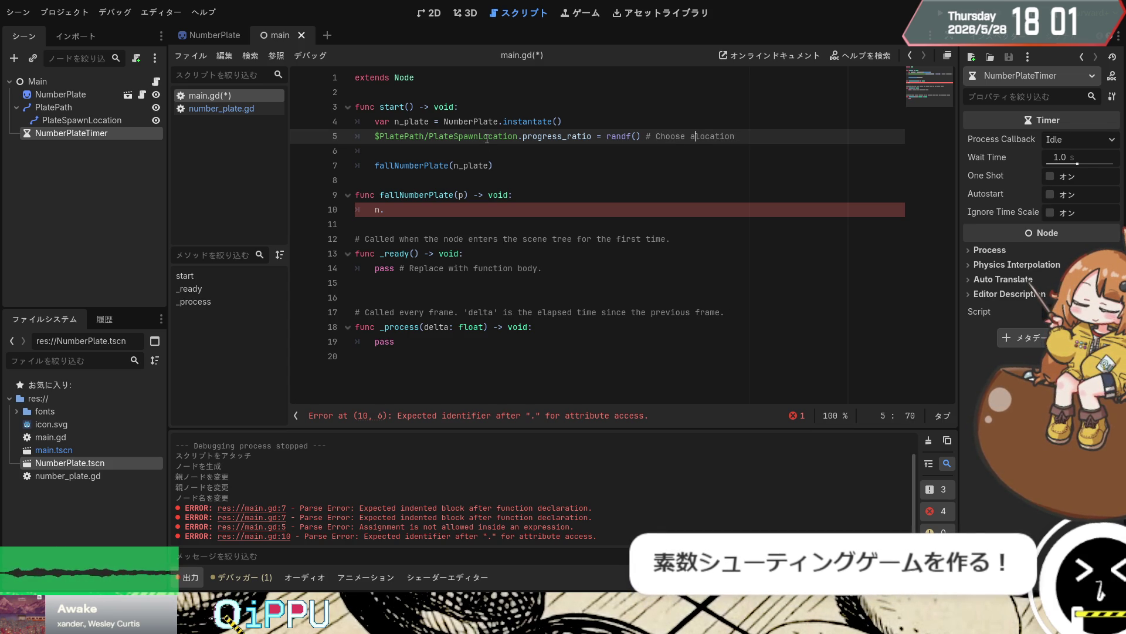
type("dam")
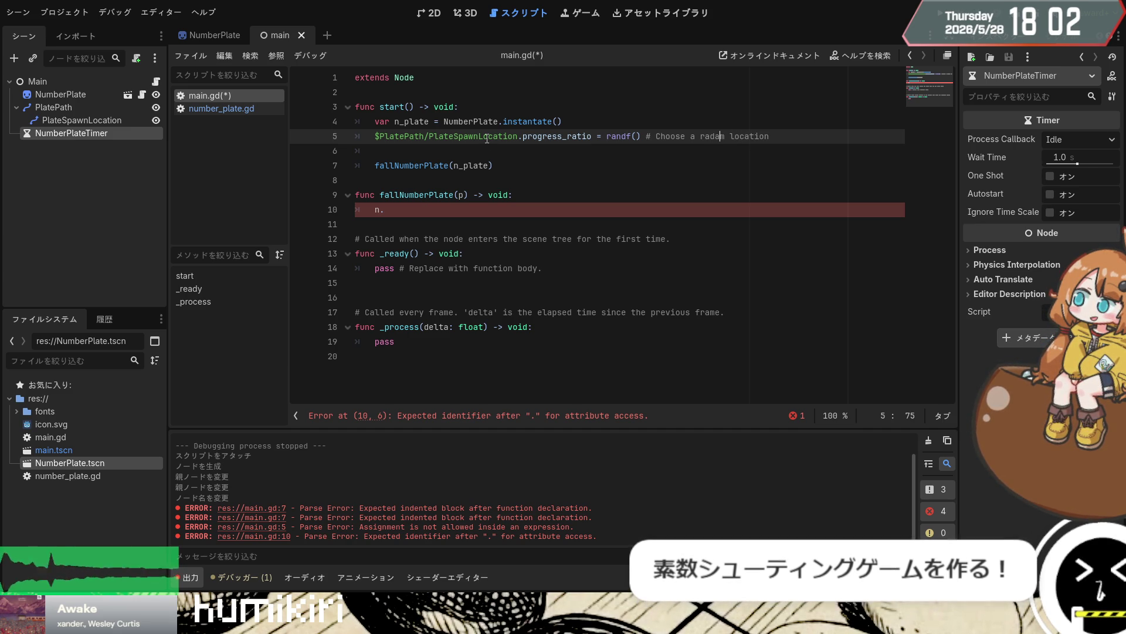
key("BackSpace")
type("o")
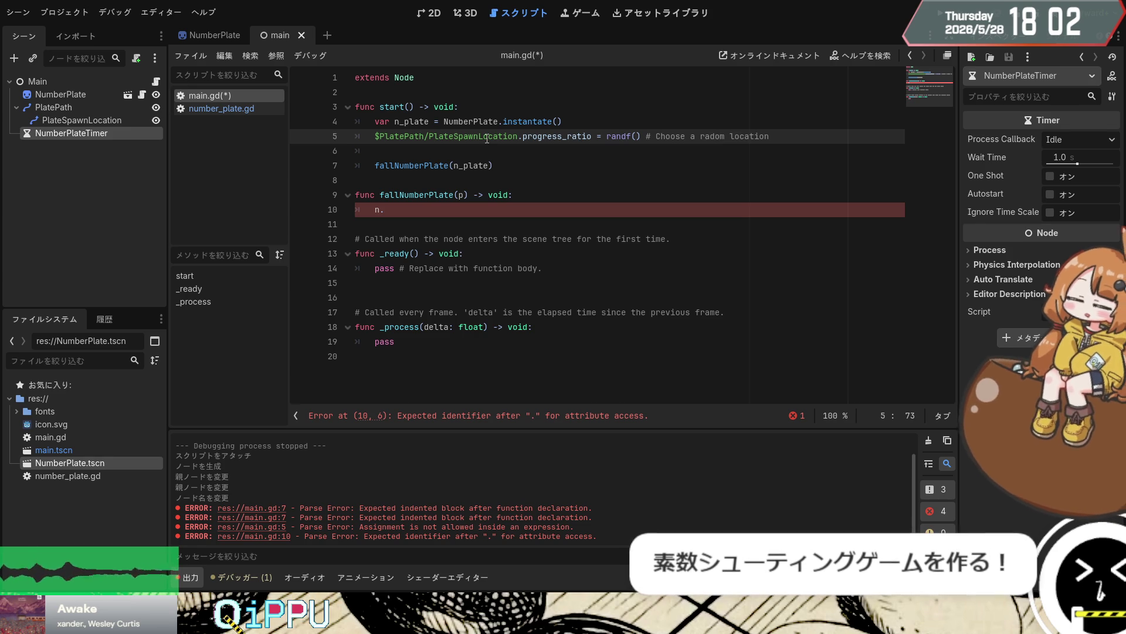
key("Left")
key("Left")
type("n")
key("ctrl+s")
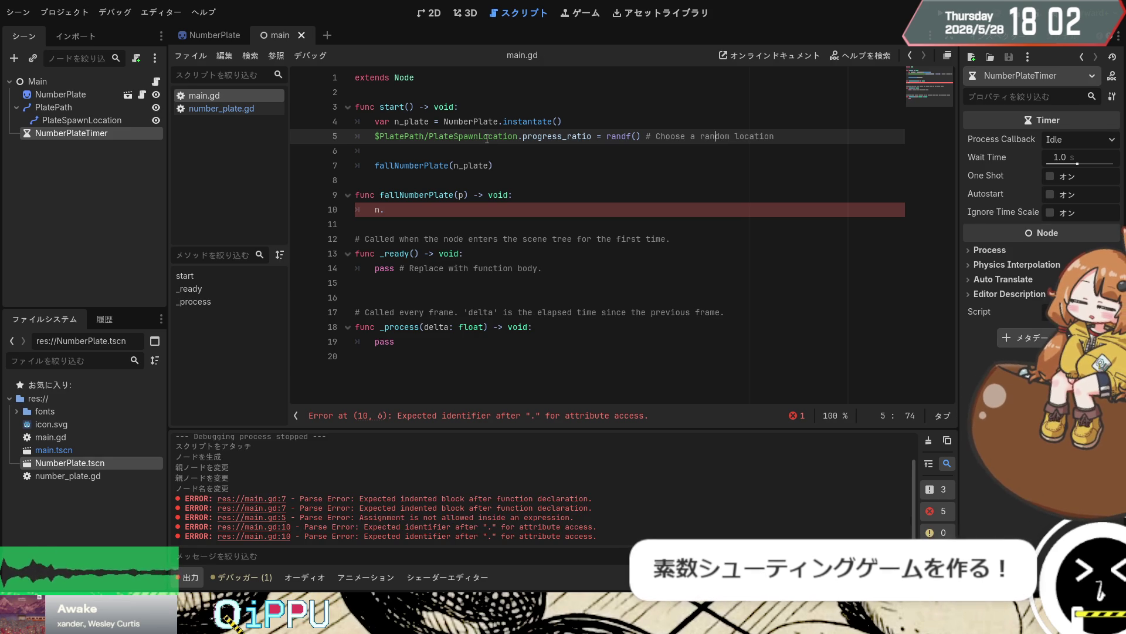
Step: Move to the blank line 6 below the spawn-location line
key("Down")
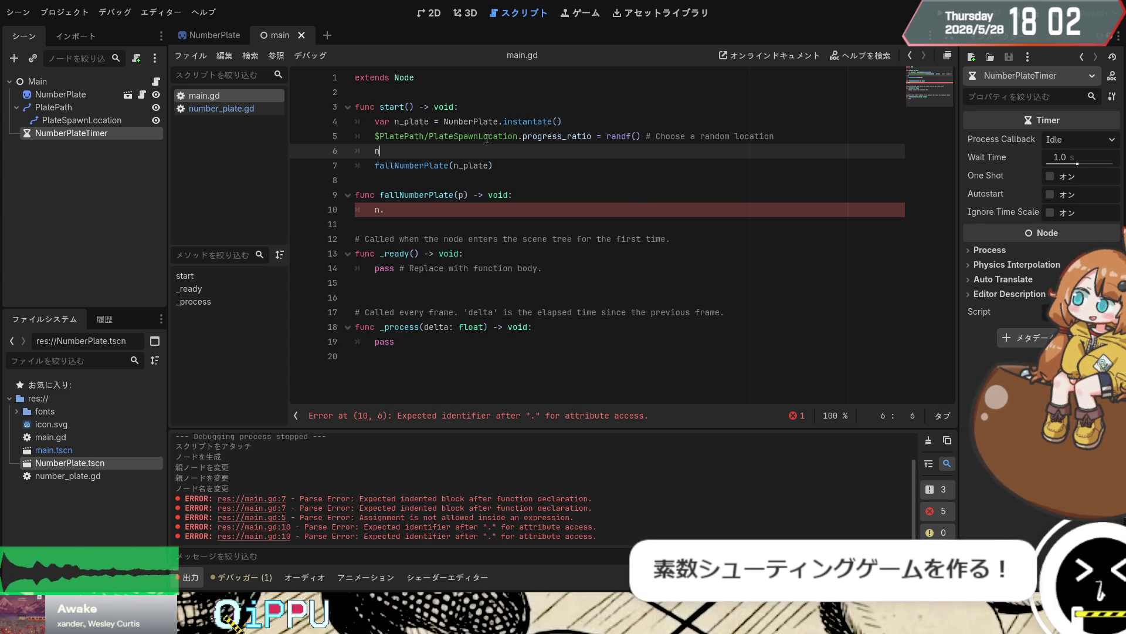
Step: Write 'n_palte.location =' on line 6, pasting the PlateSpawnLocation expression and deleting it again
type("_palte")
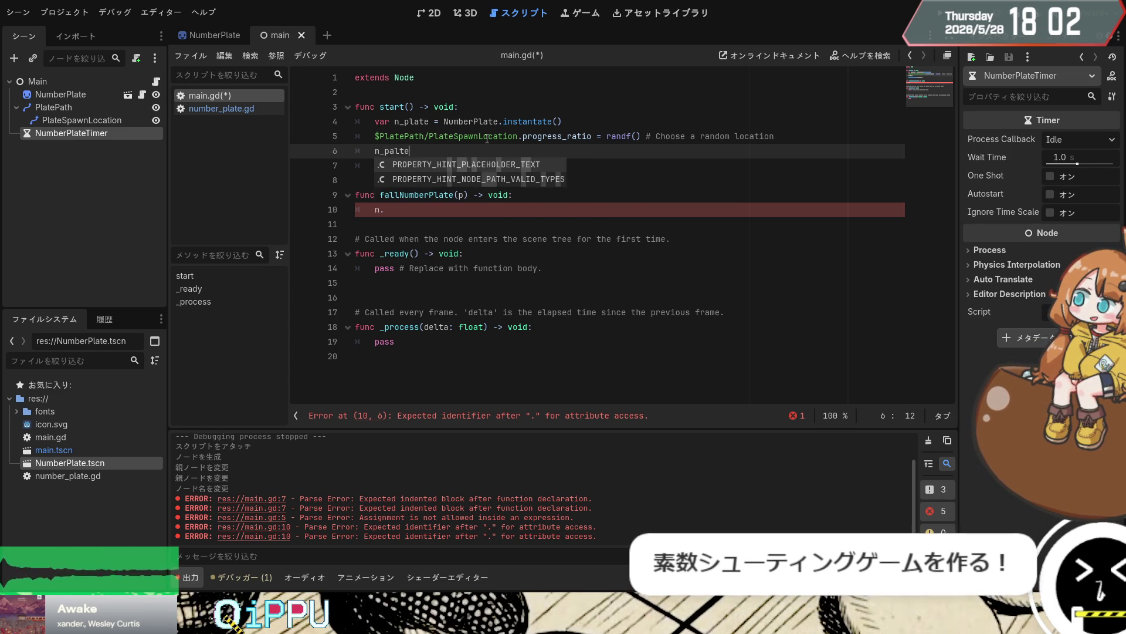
type(" =")
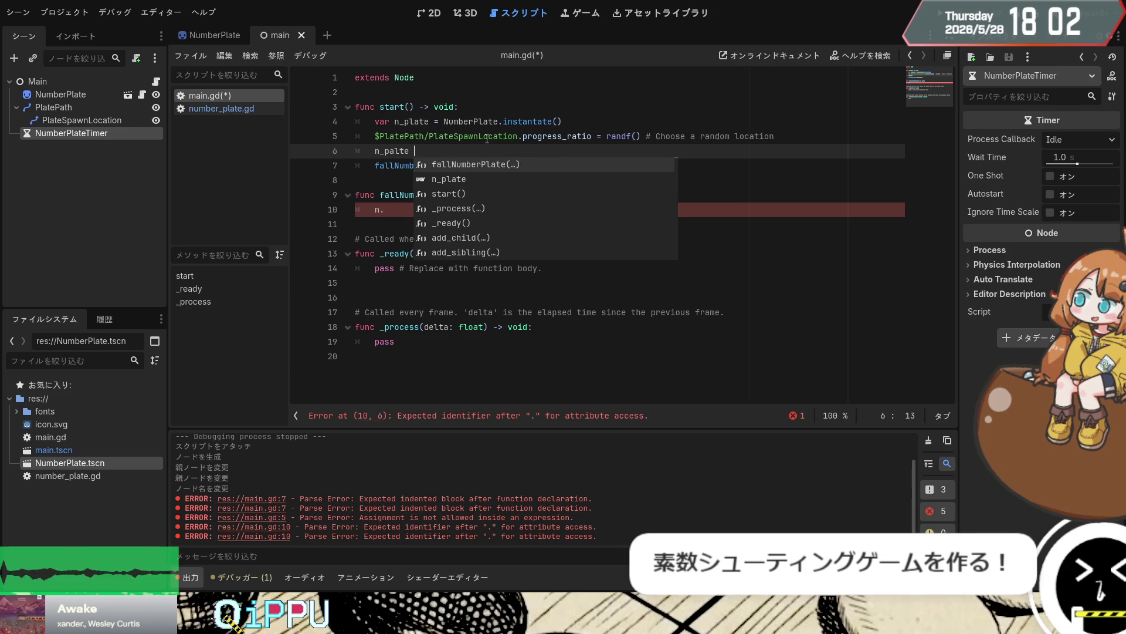
key("BackSpace")
key("BackSpace")
key("BackSpace")
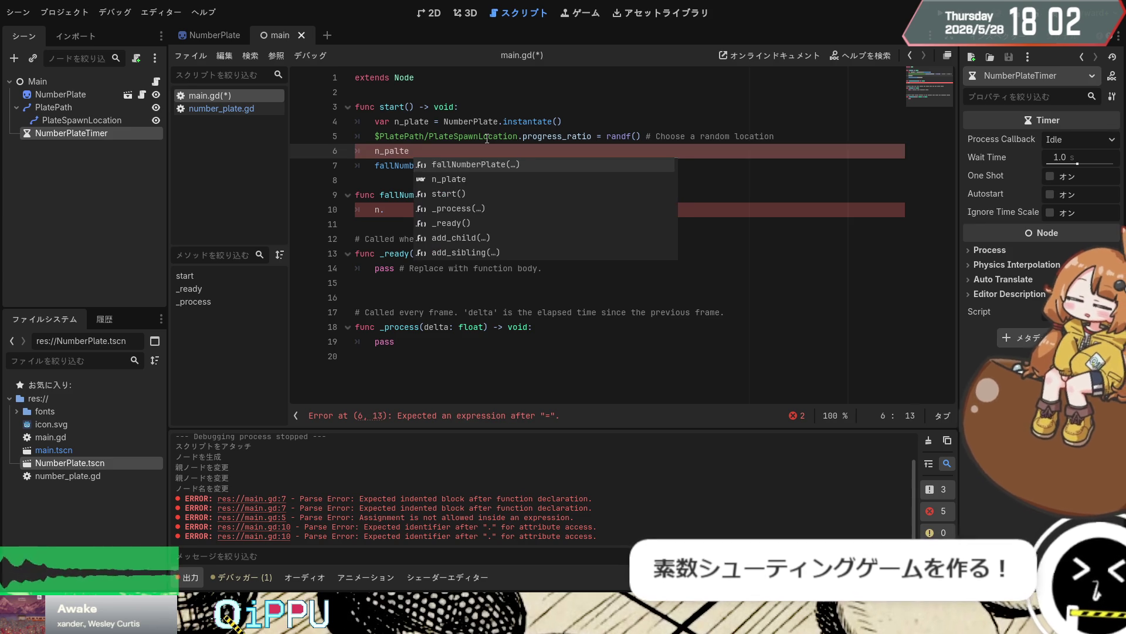
type(".location =")
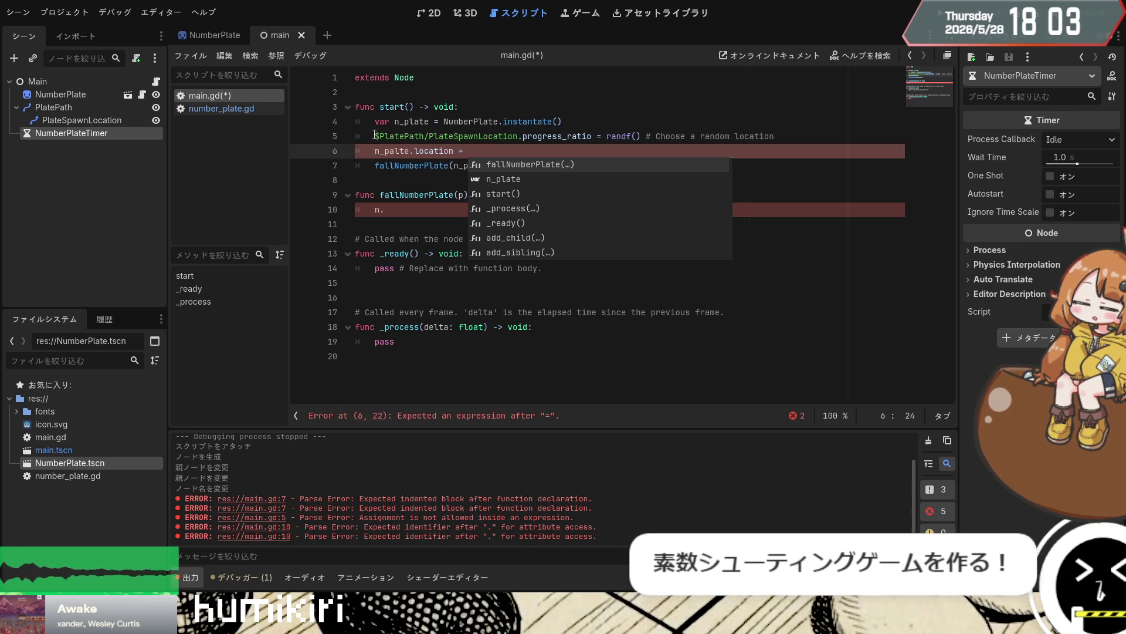
left_click_drag(375, 135, 591, 135)
key("ctrl+c")
left_click(577, 150)
key("ctrl+v")
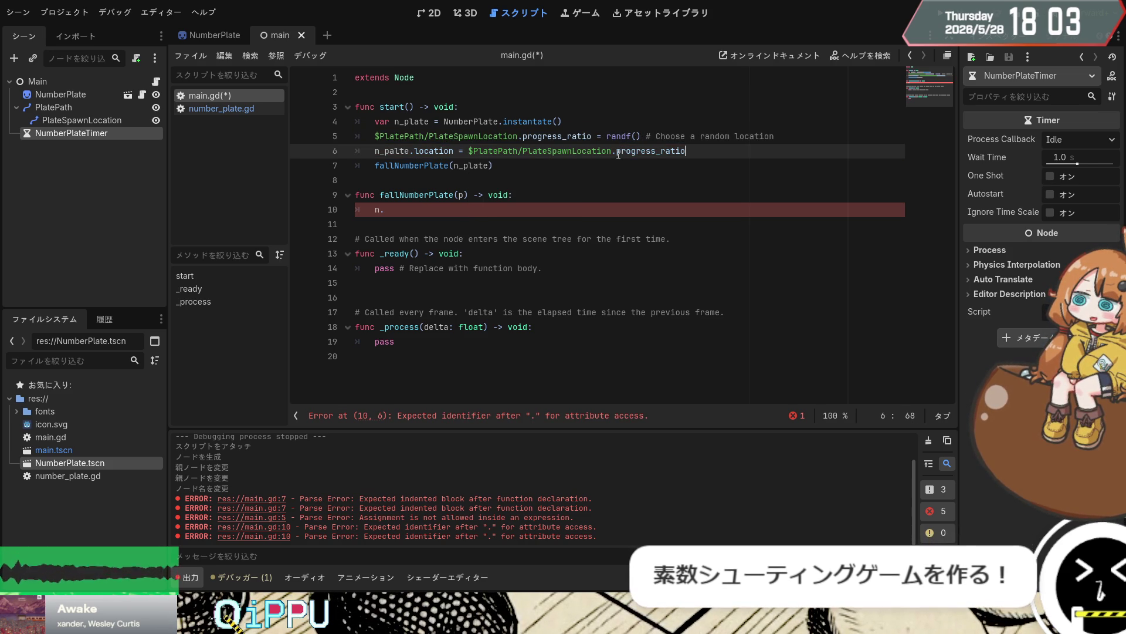
left_click_drag(471, 151, 687, 151)
key("BackSpace")
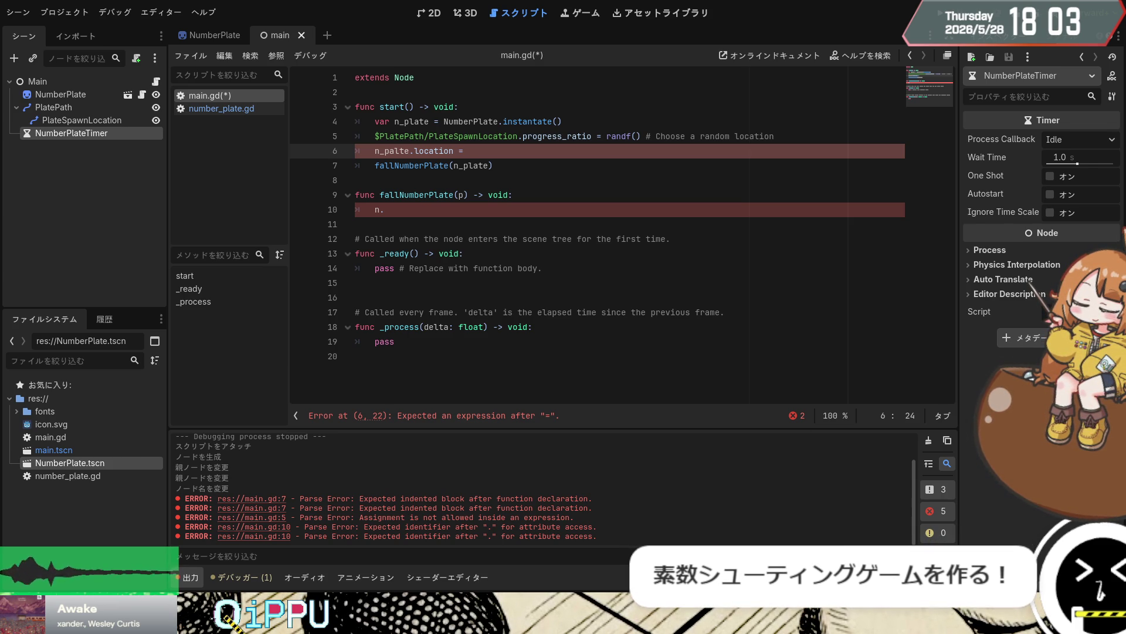
Step: Declare 'var n_plate_spawn_location =' on a new line after the instantiate call
left_click(600, 123)
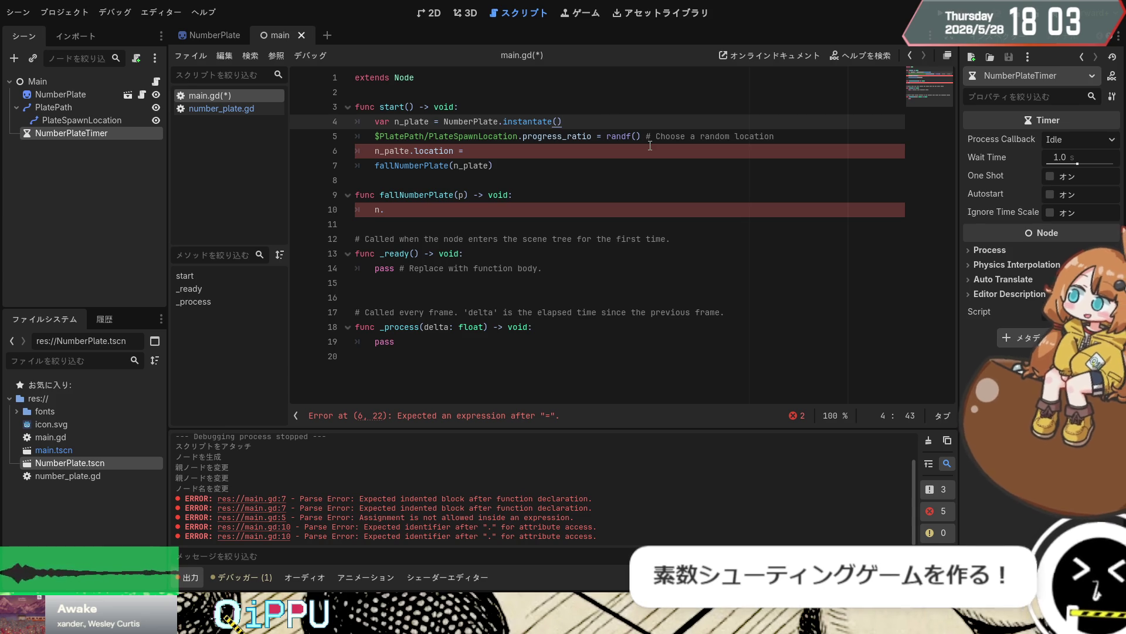
key("Return")
type("var ")
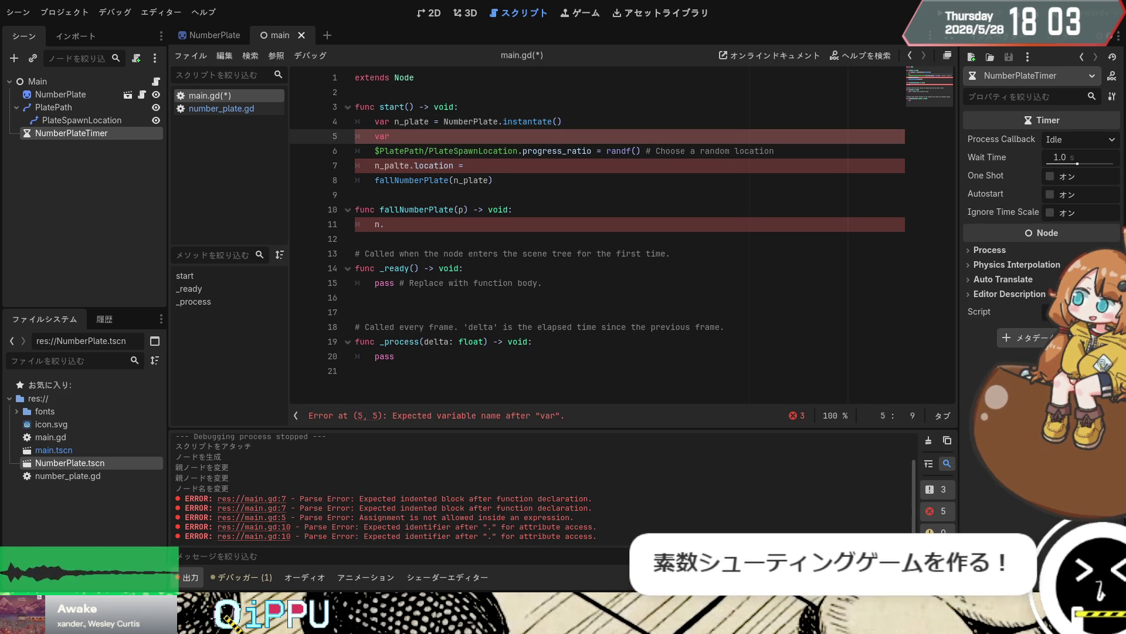
type("mob")
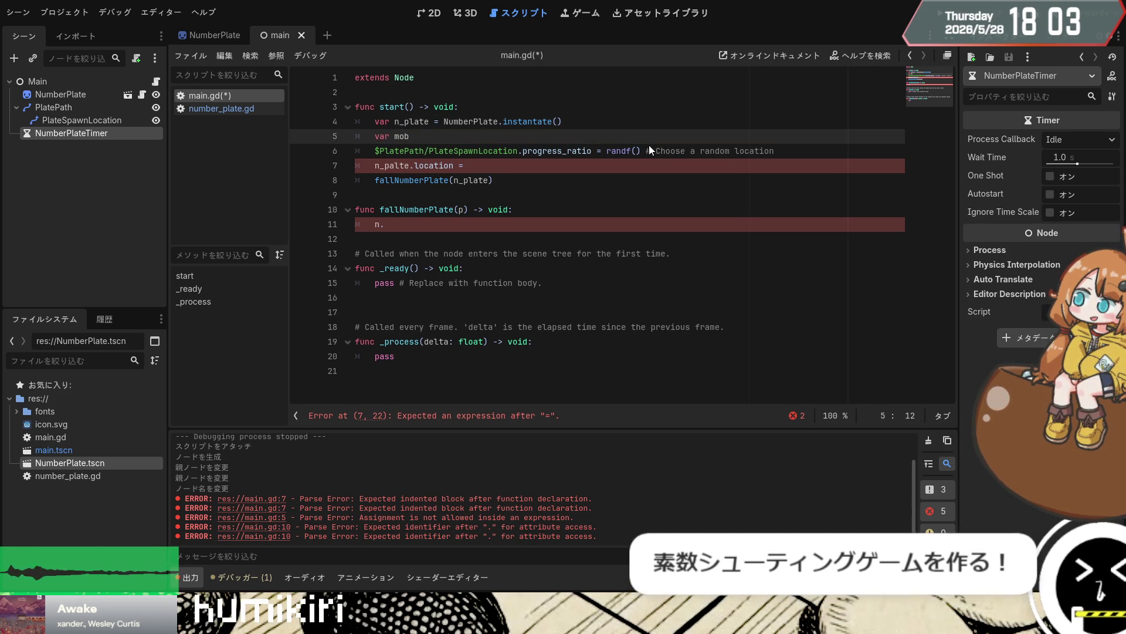
type("_sp")
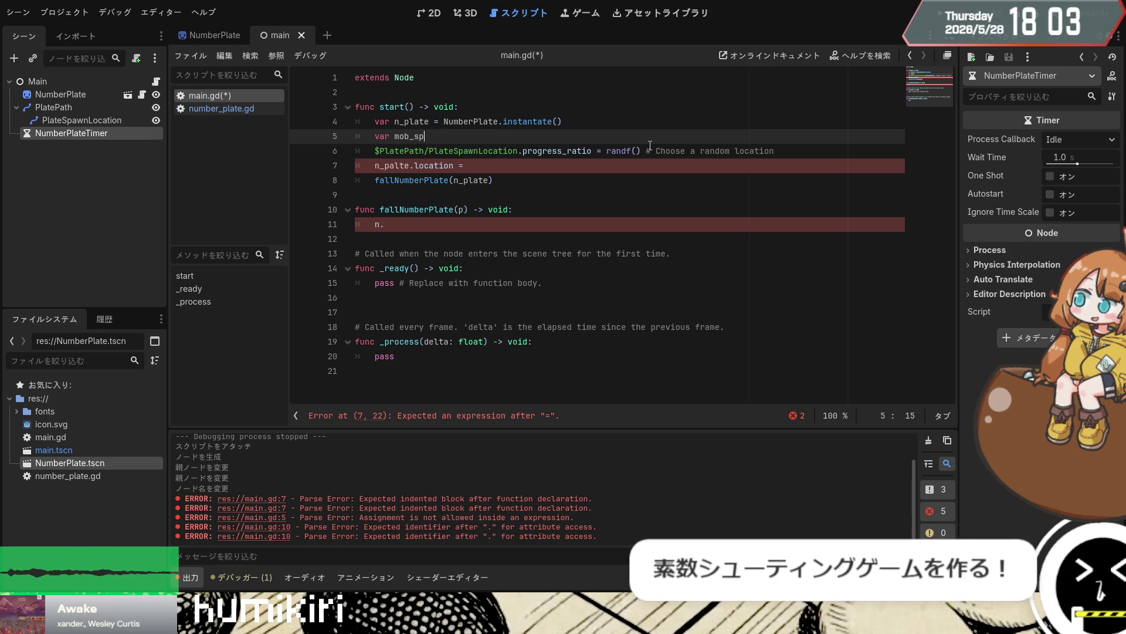
type("awn")
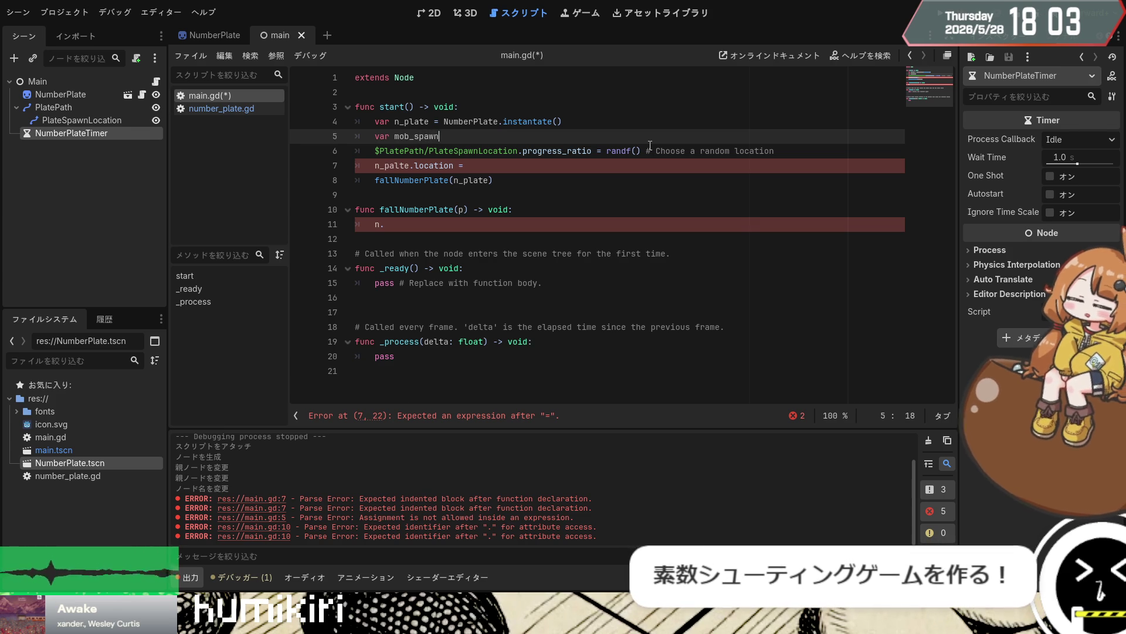
type("_lo")
key("Left")
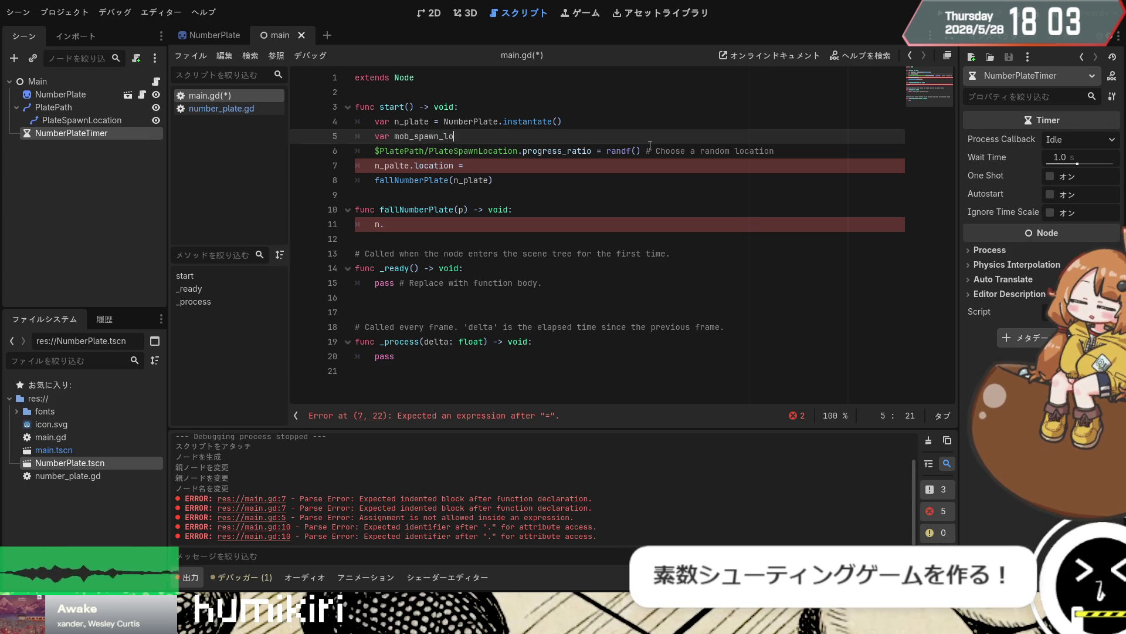
key("BackSpace")
key("BackSpace")
key("BackSpace")
type("n_")
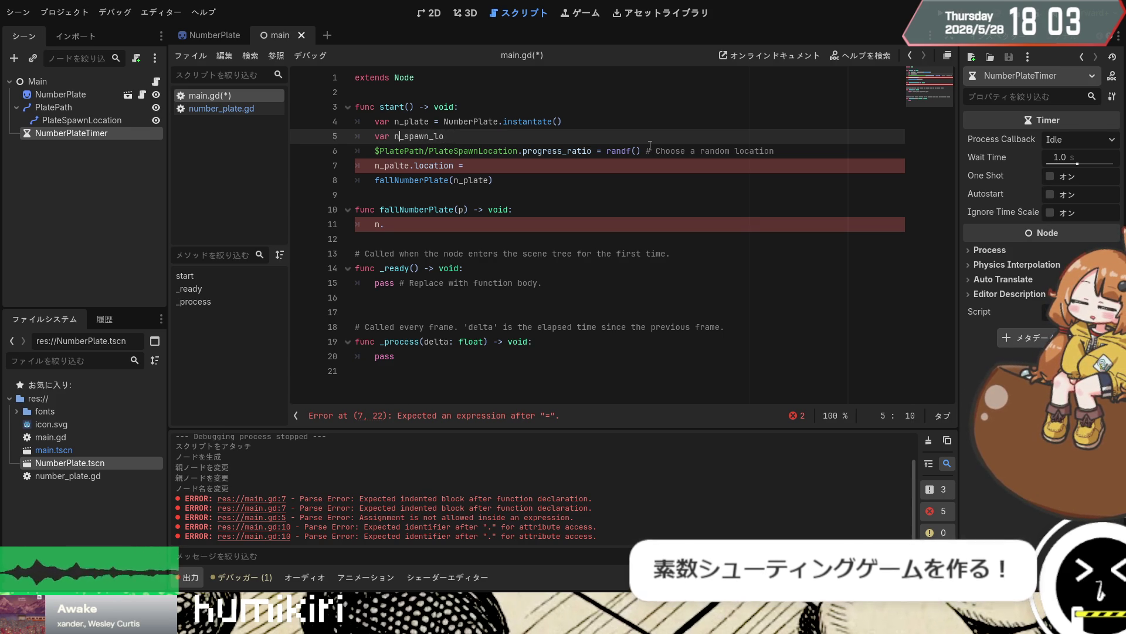
type("plate_sp")
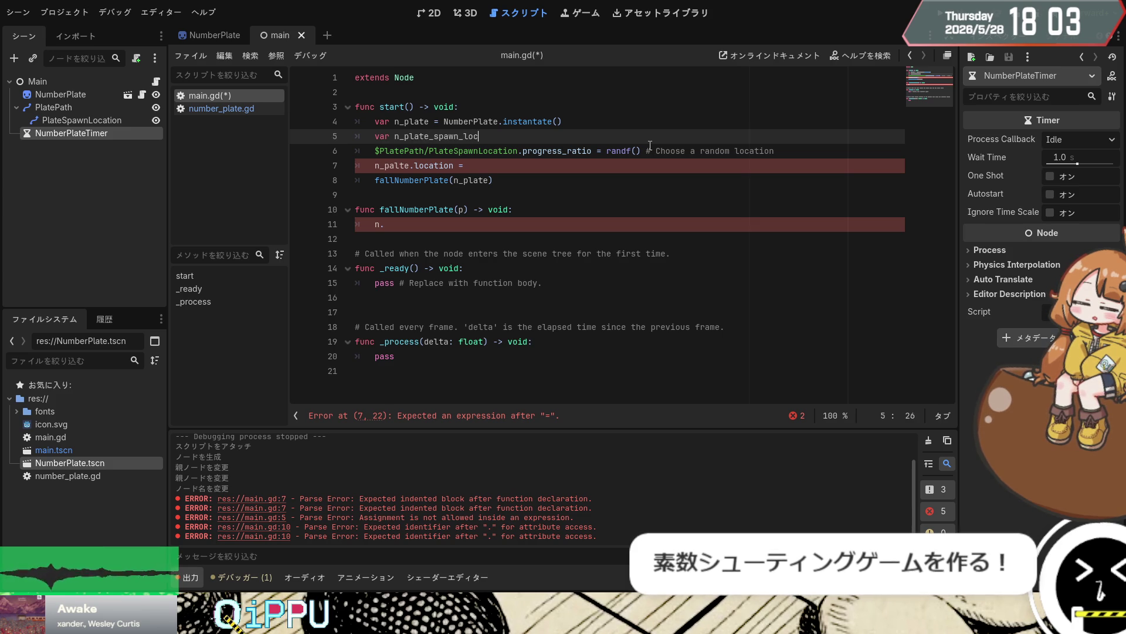
type("awn_locatioo")
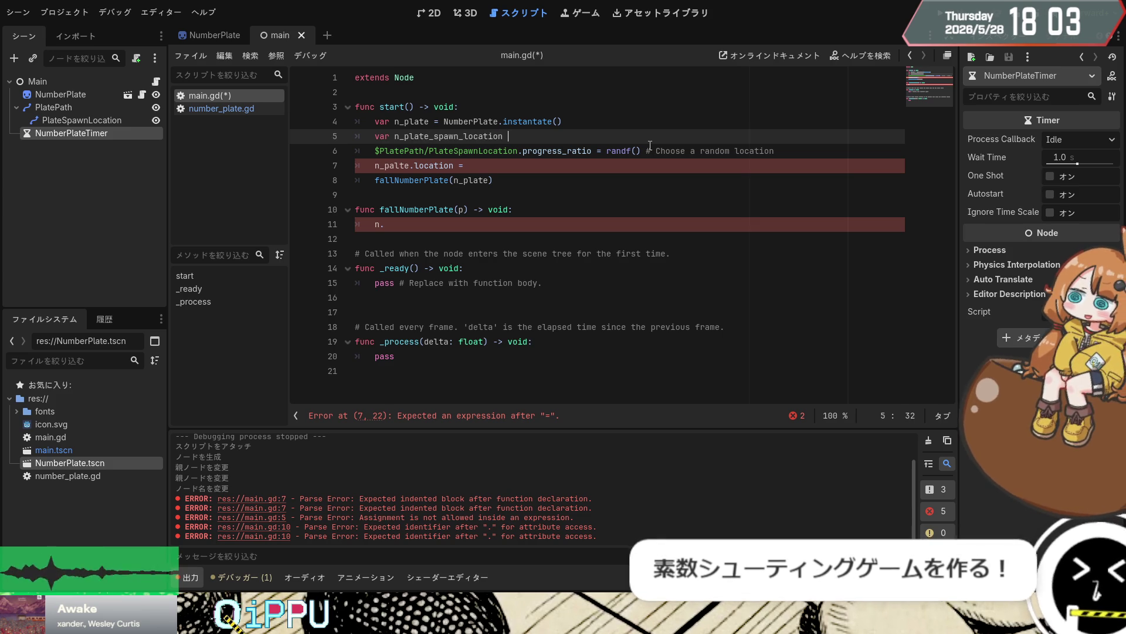
key("BackSpace")
key("BackSpace")
type("n =")
Step: Join '$PlatePath/PlateSpawnLocation' onto the declaration and place the caret before .progress_ratio
key("Delete")
key("Delete")
key("Delete")
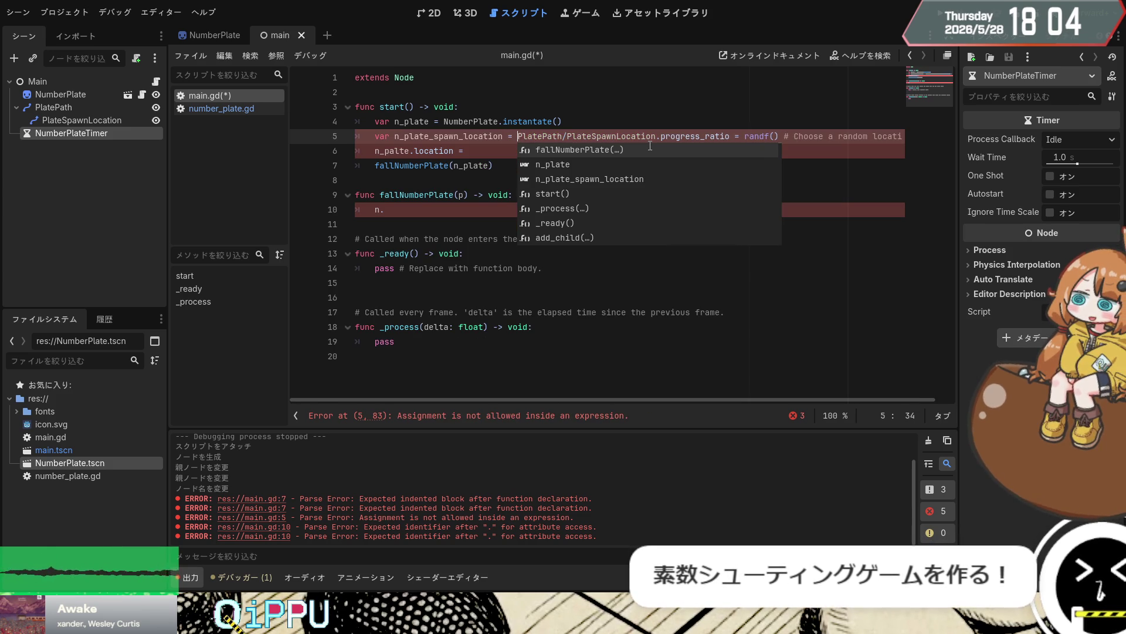
type("$")
key("Right")
key("Right")
key("Right")
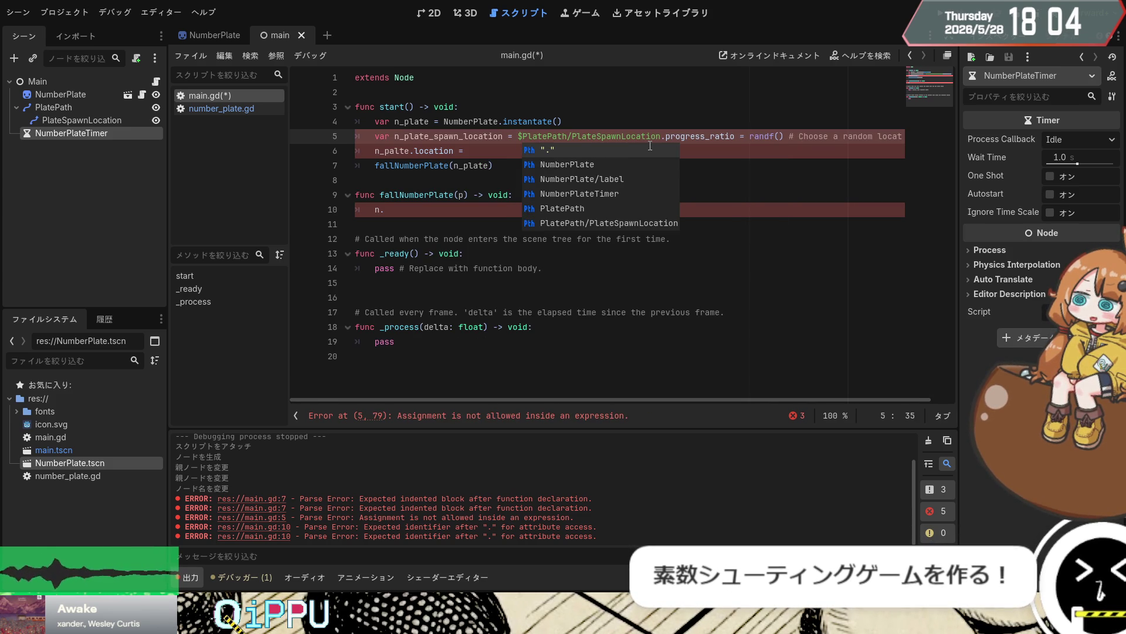
key("Right")
key("Right")
key("Right")
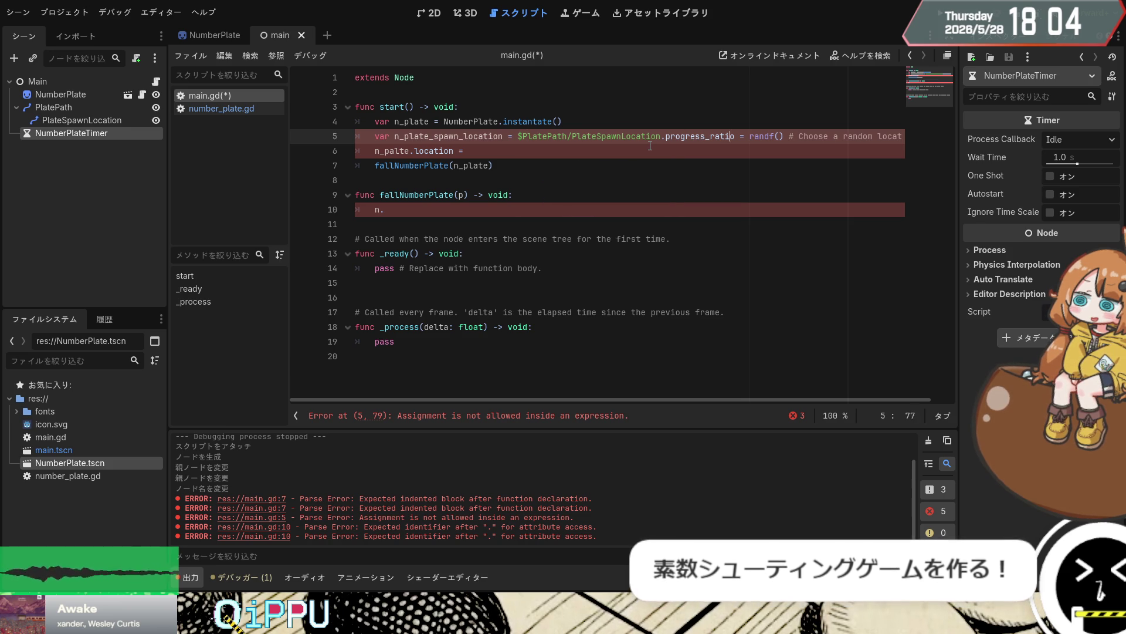
key("Right")
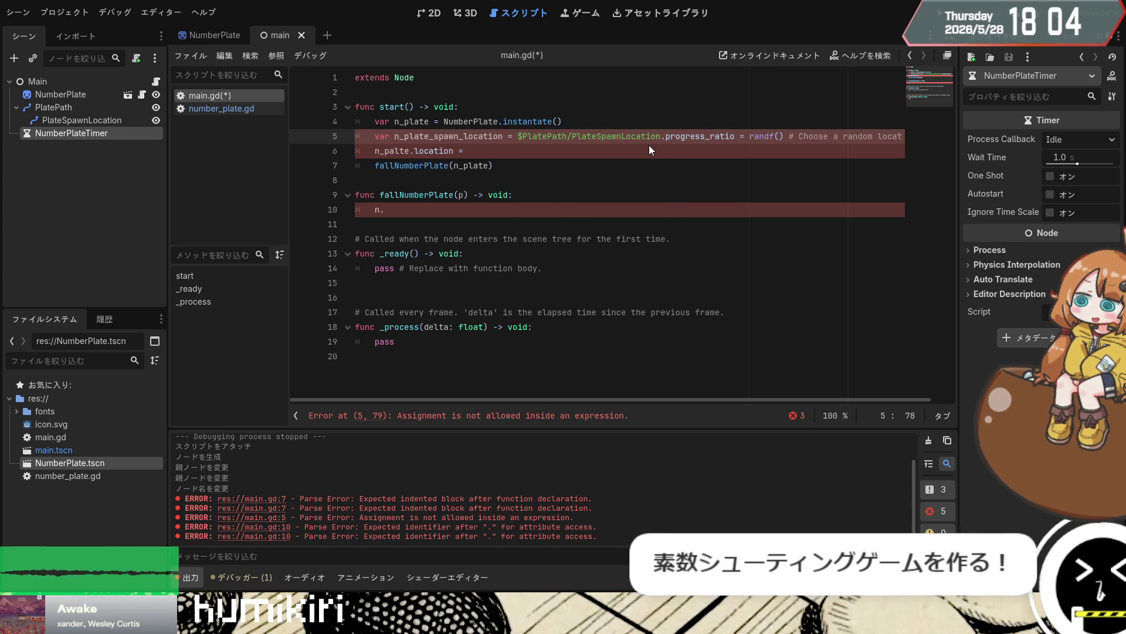
key("Left")
key("Left")
key("Left")
key("Left")
Step: Move '.progress_ratio = randf()' to its own line prefixed with n_plate_spawn_location
key("Return")
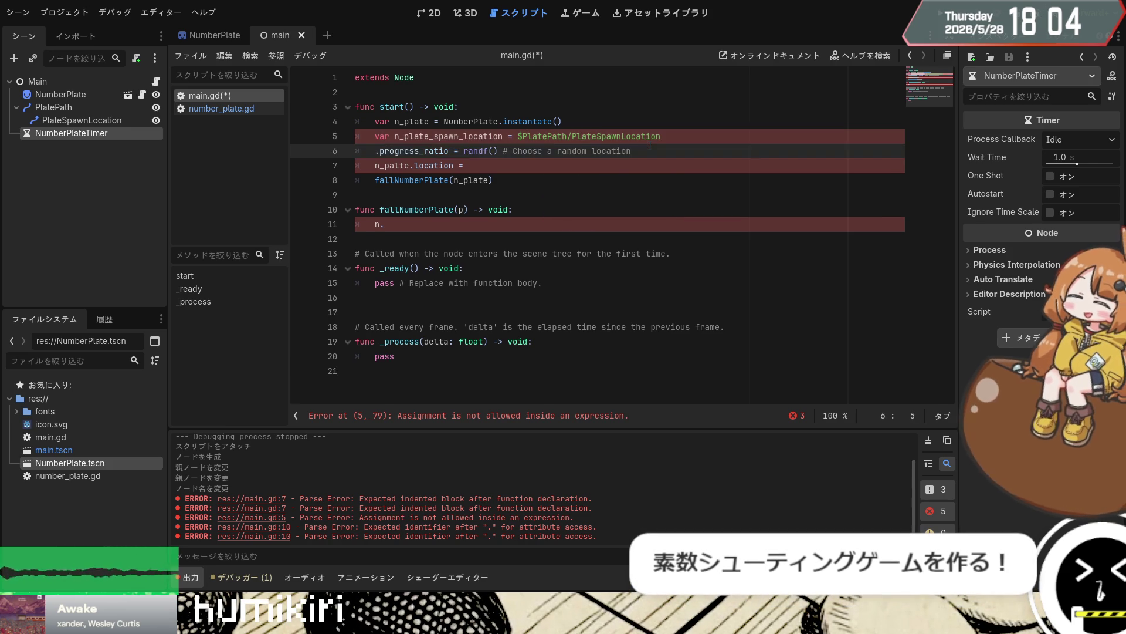
type("n_pate")
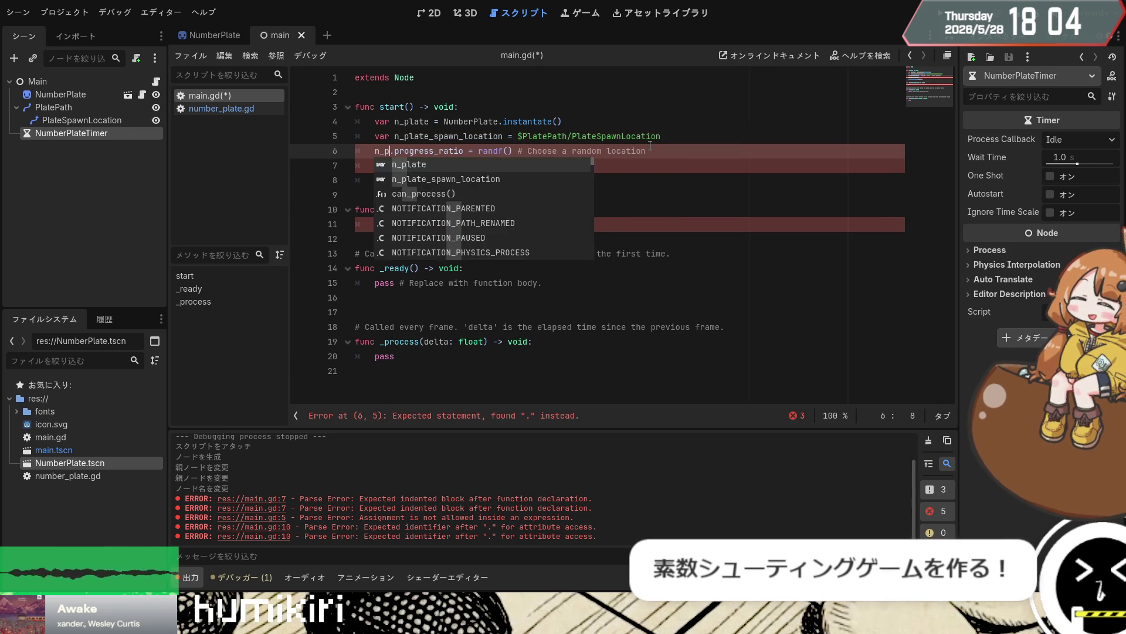
key("BackSpace")
key("BackSpace")
key("BackSpace")
type("late")
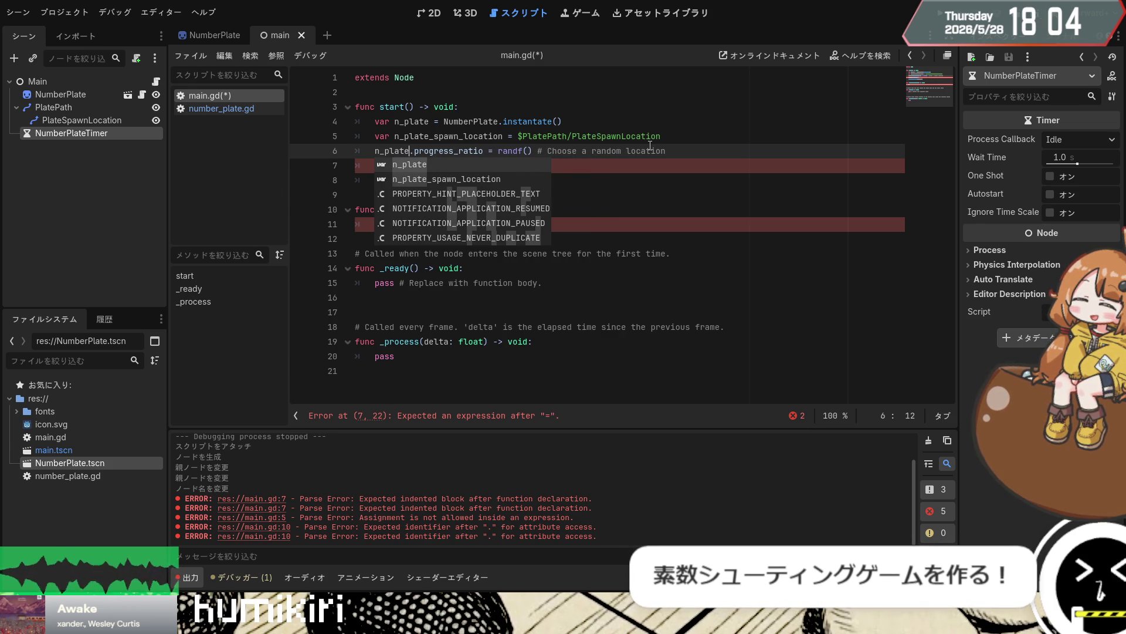
type("_")
key("Return")
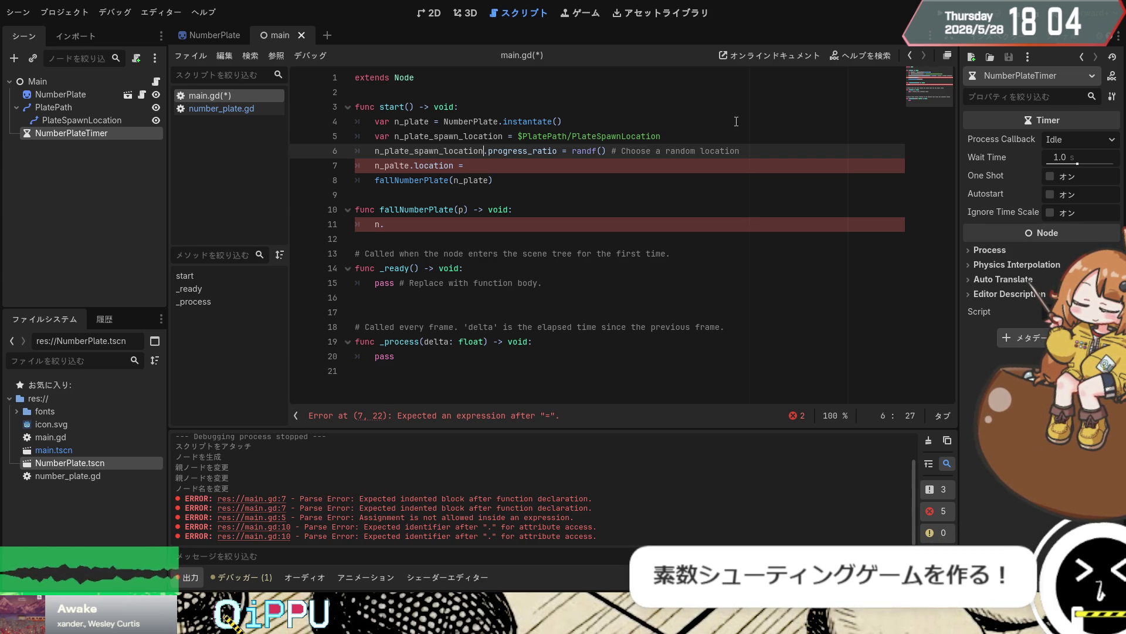
Step: Complete 'n_palte.location = n_plate_spawn_location.position' and add an empty line after it
left_click(617, 168)
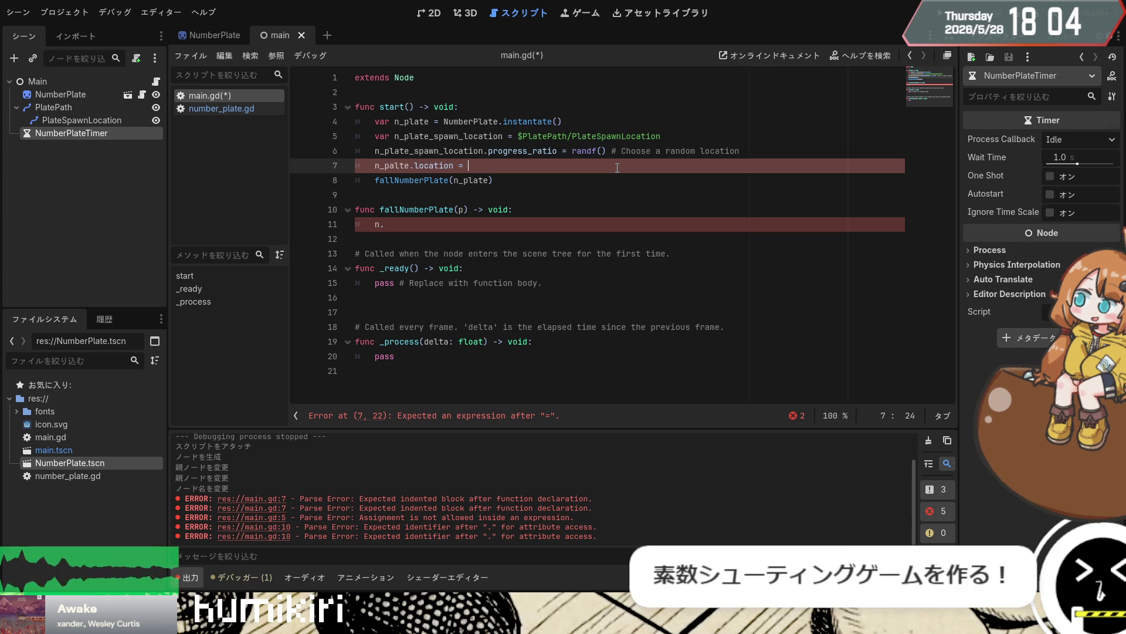
type("_plate")
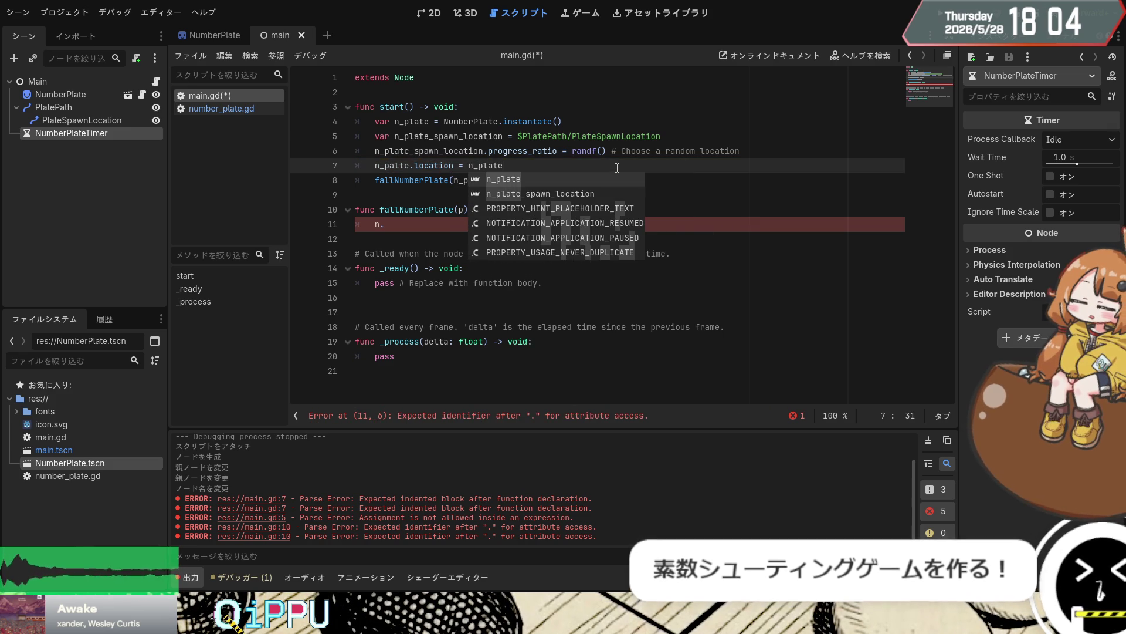
key("Down")
key("Return")
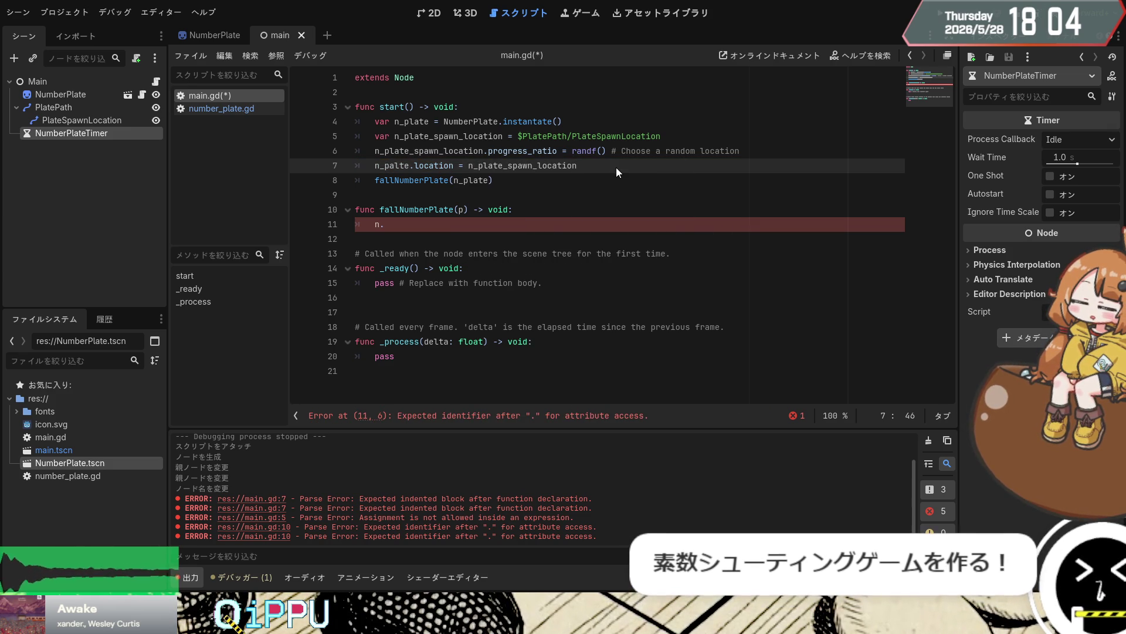
type("po")
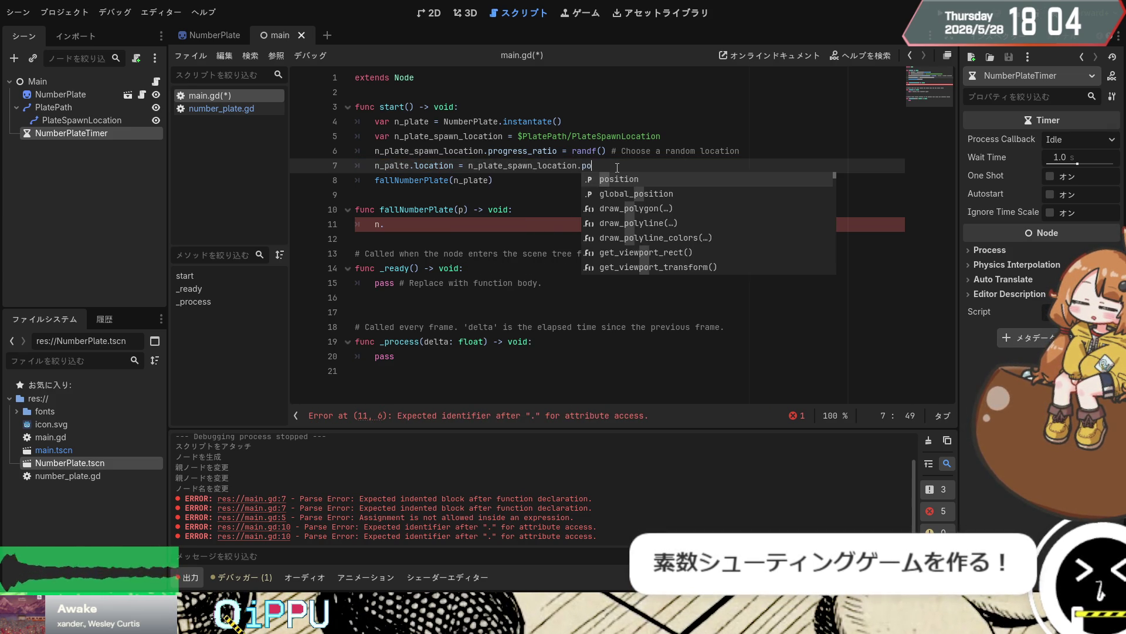
key("Return")
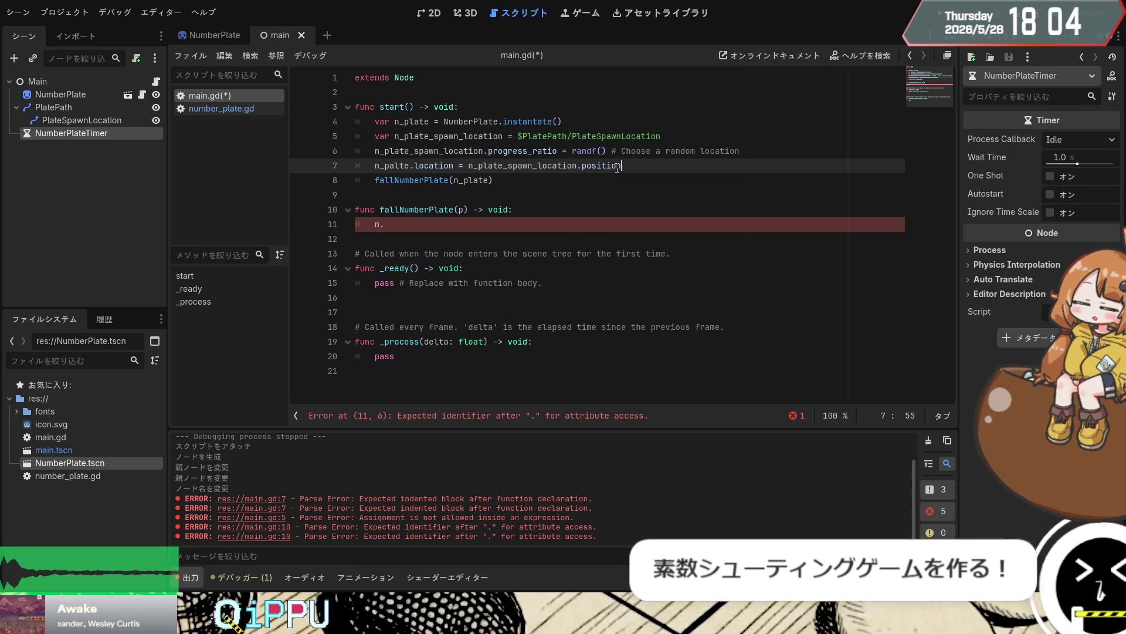
key("Return")
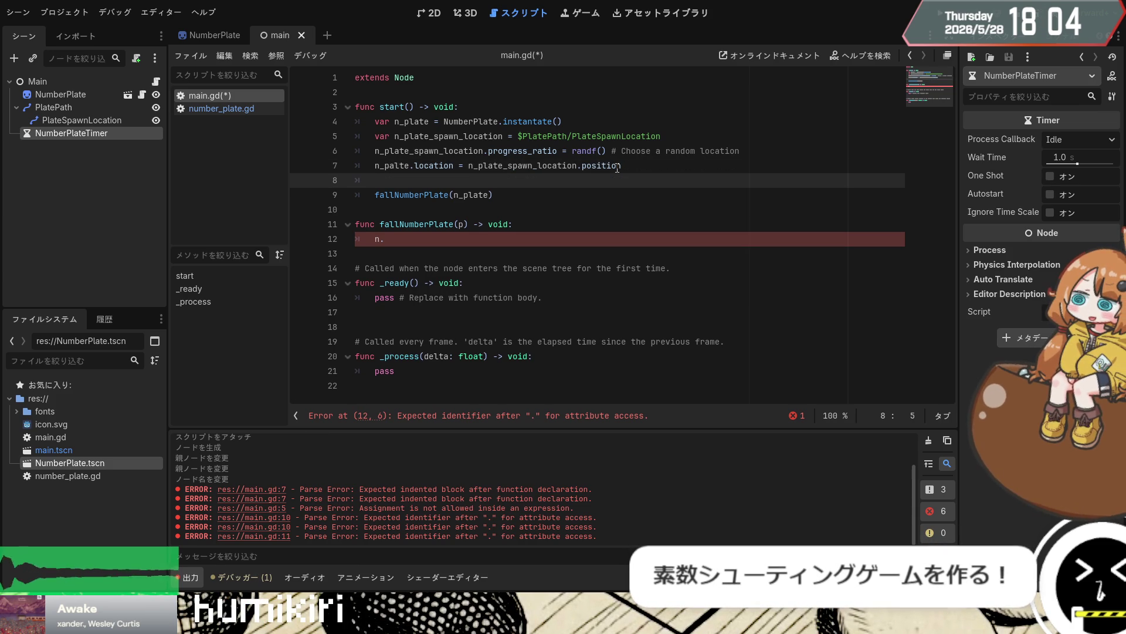
key("Up")
key("Up")
key("Up")
key("Down")
key("Down")
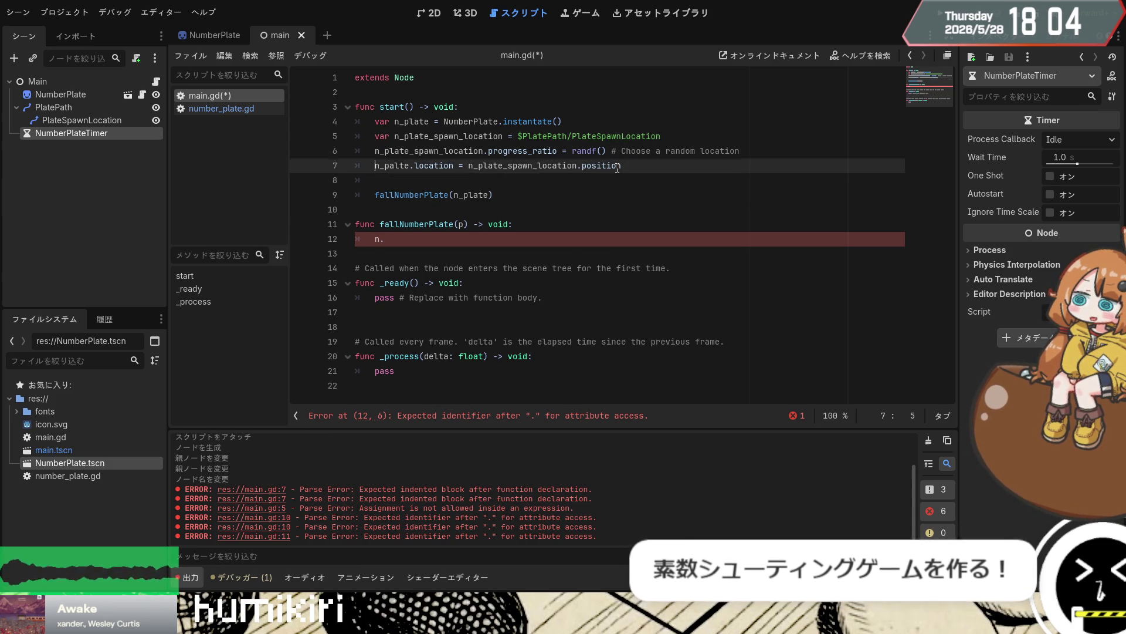
key("Down")
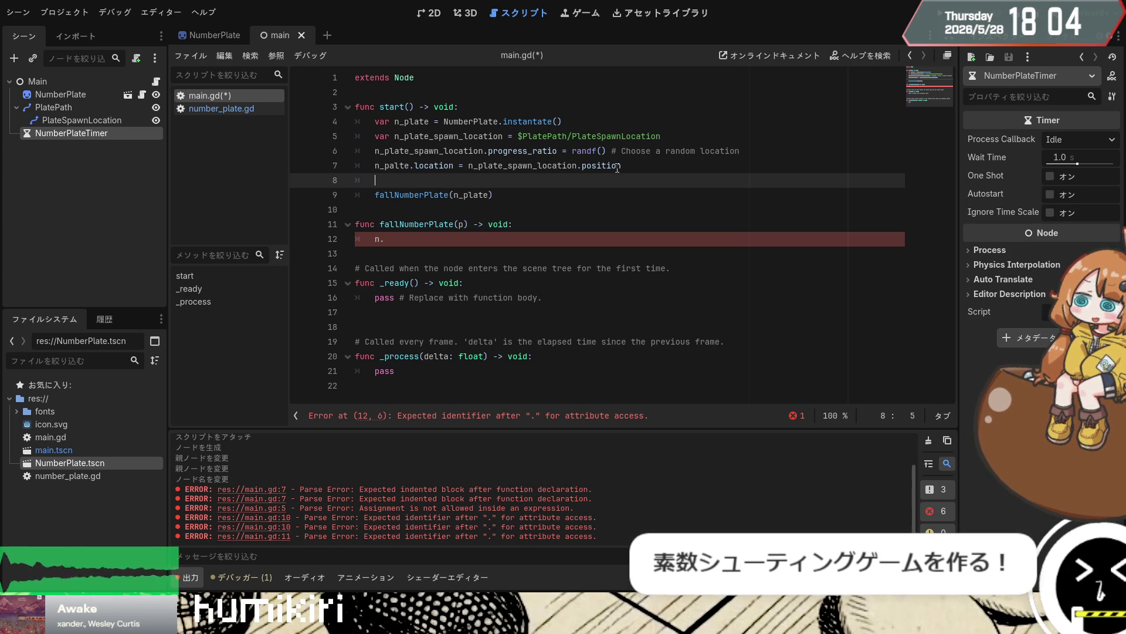
key("Up")
key("Up")
key("Up")
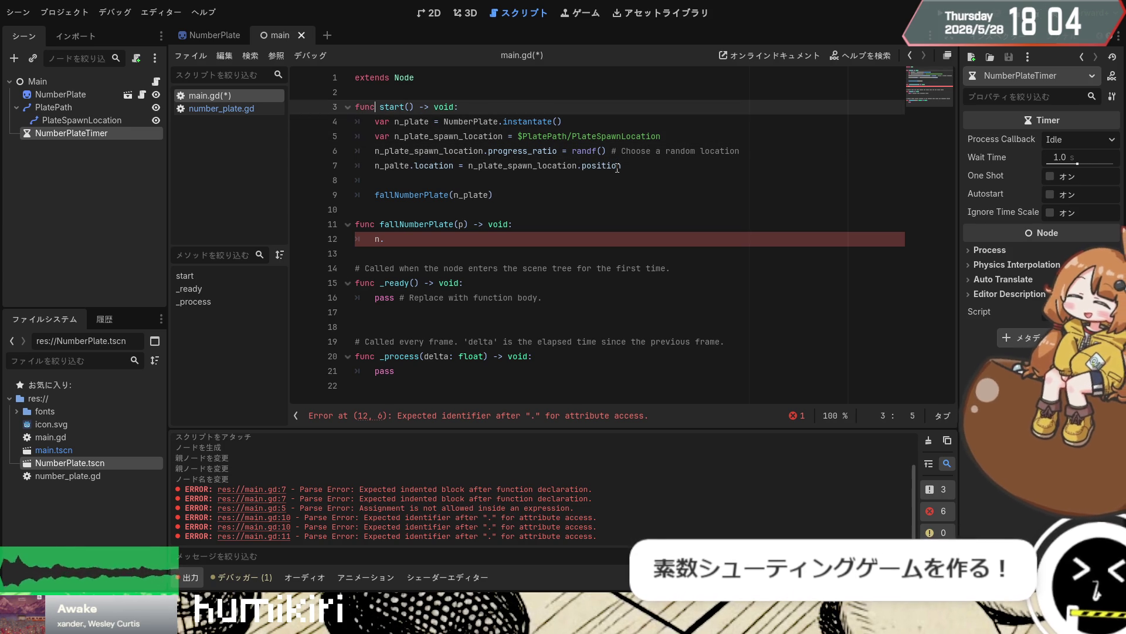
key("Down")
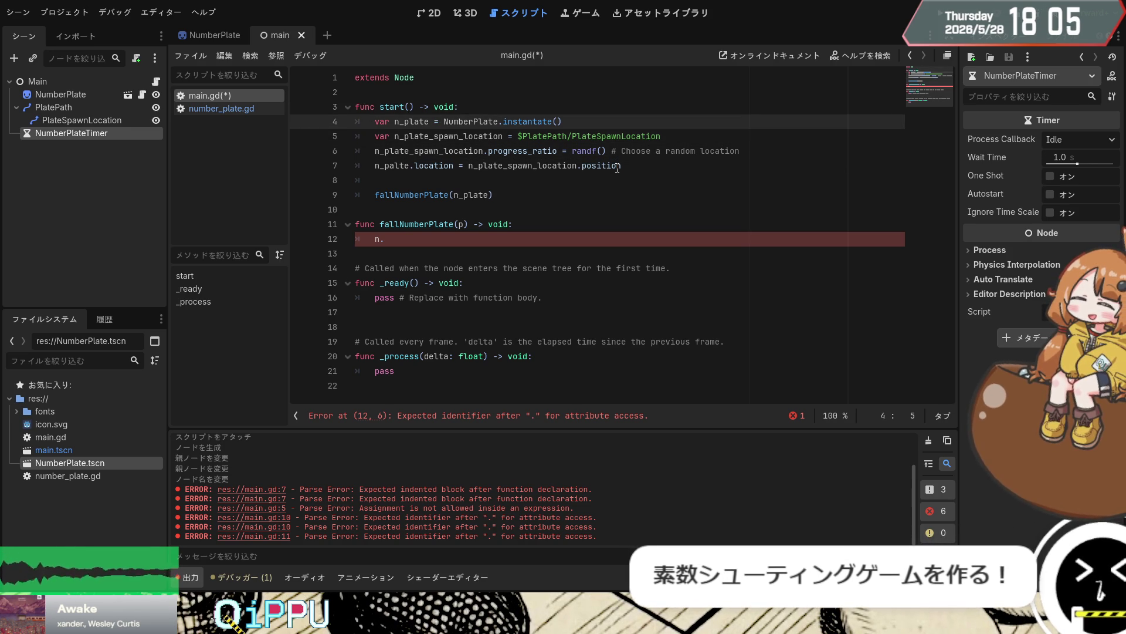
key("Down")
key("Down")
key("Down")
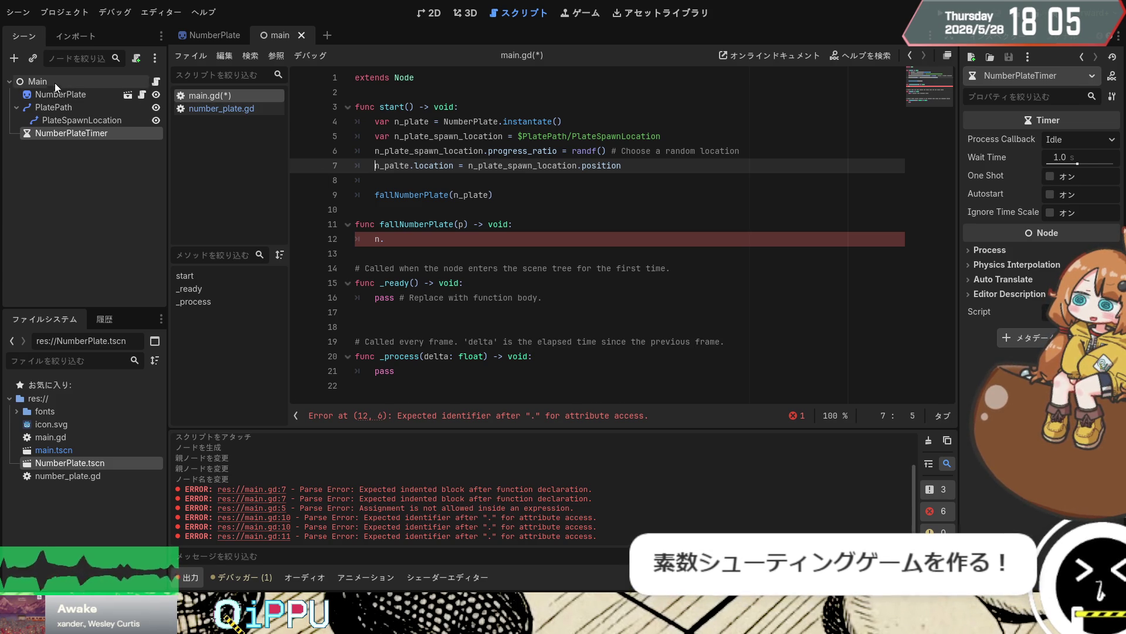
Step: Switch to the NumberPlate scene and add a CollisionShape2D child under NumberPlate
left_click(199, 35)
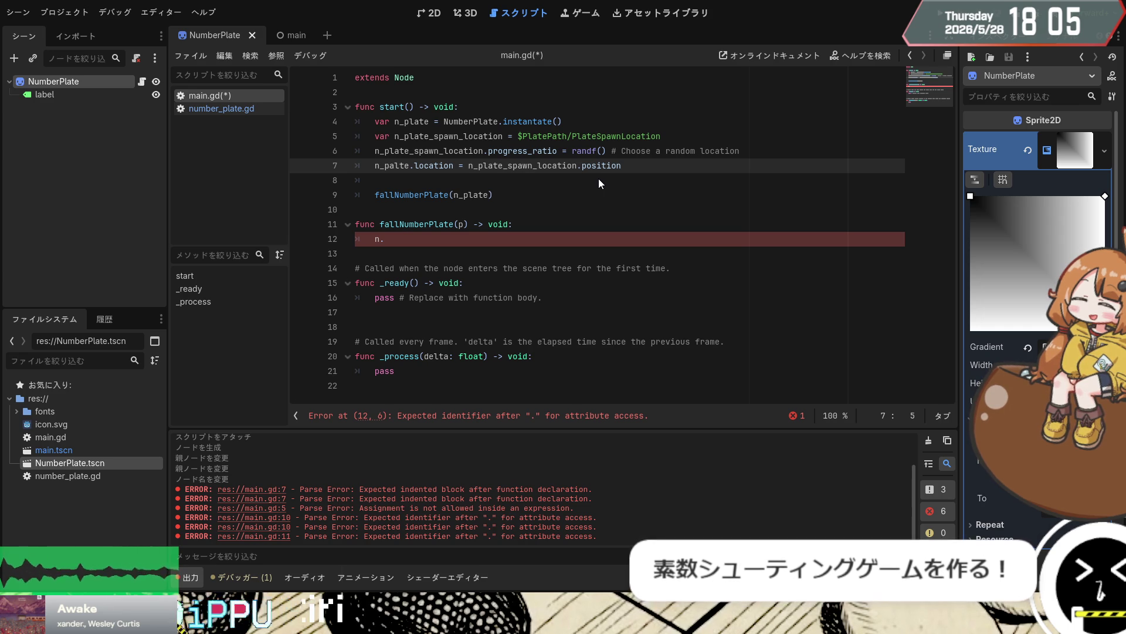
key("ctrl+shift+z")
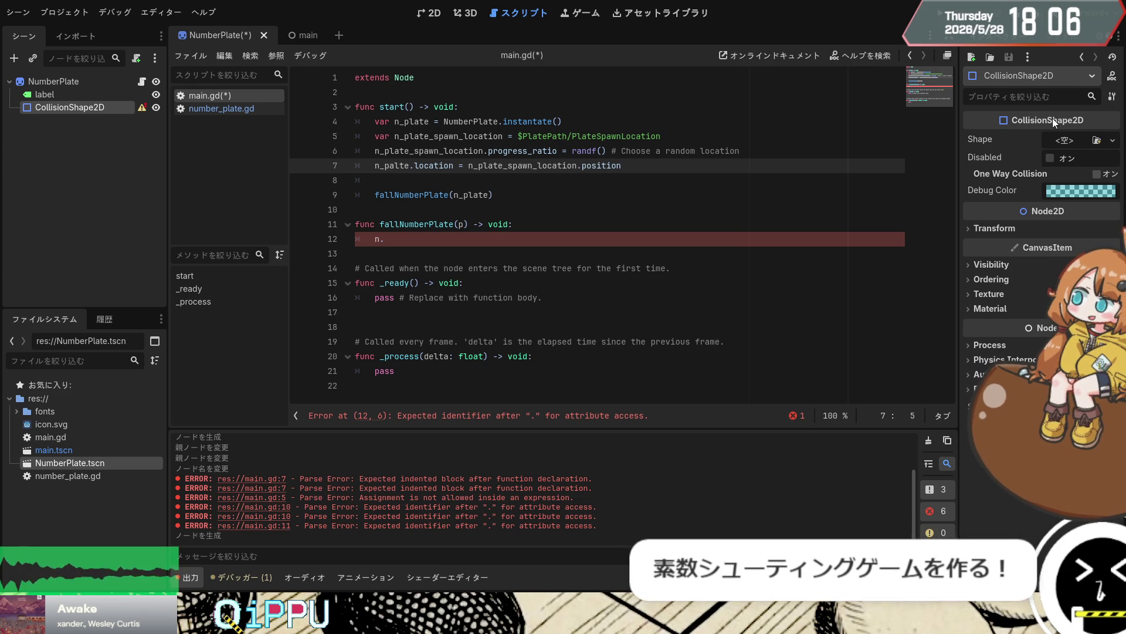
left_click(75, 85)
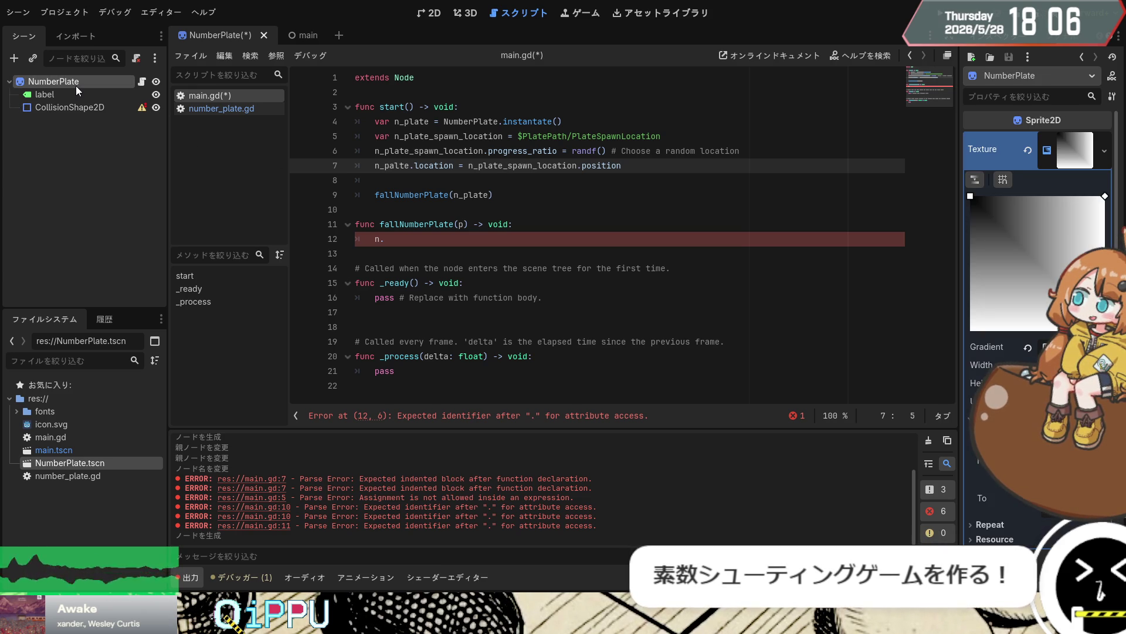
scroll(1036, 294, "down", 5)
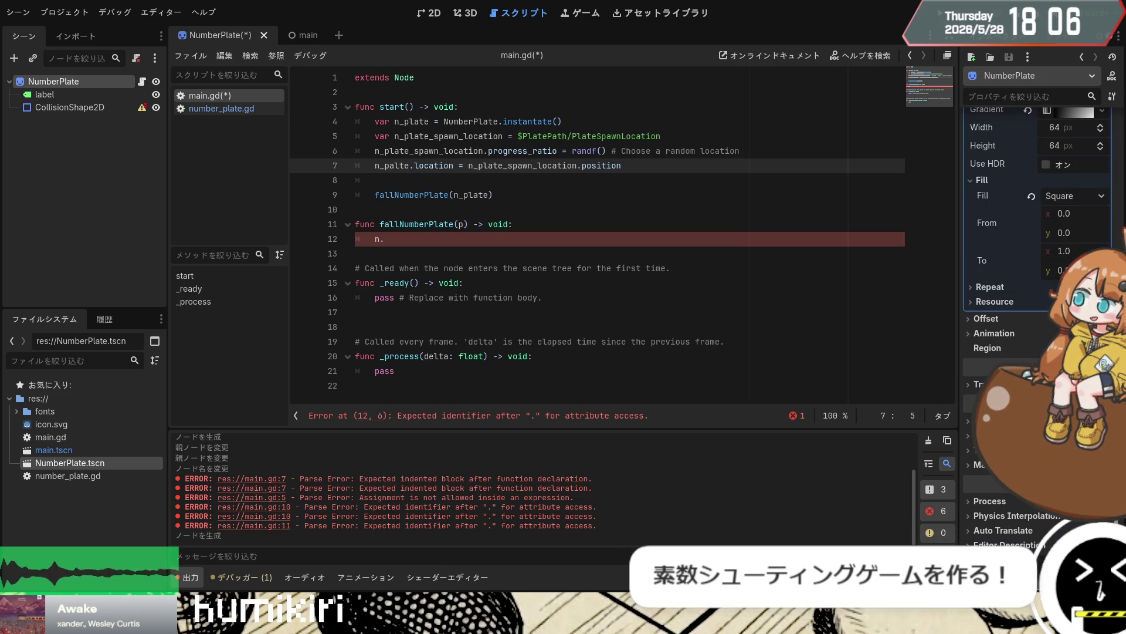
left_click(59, 108)
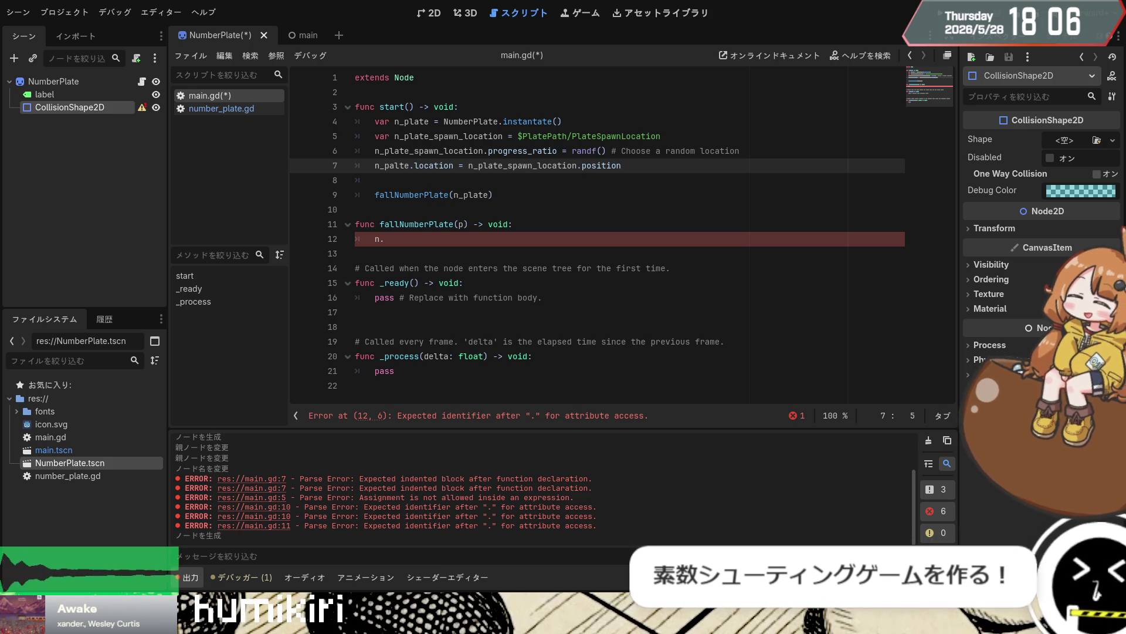
left_click(63, 85)
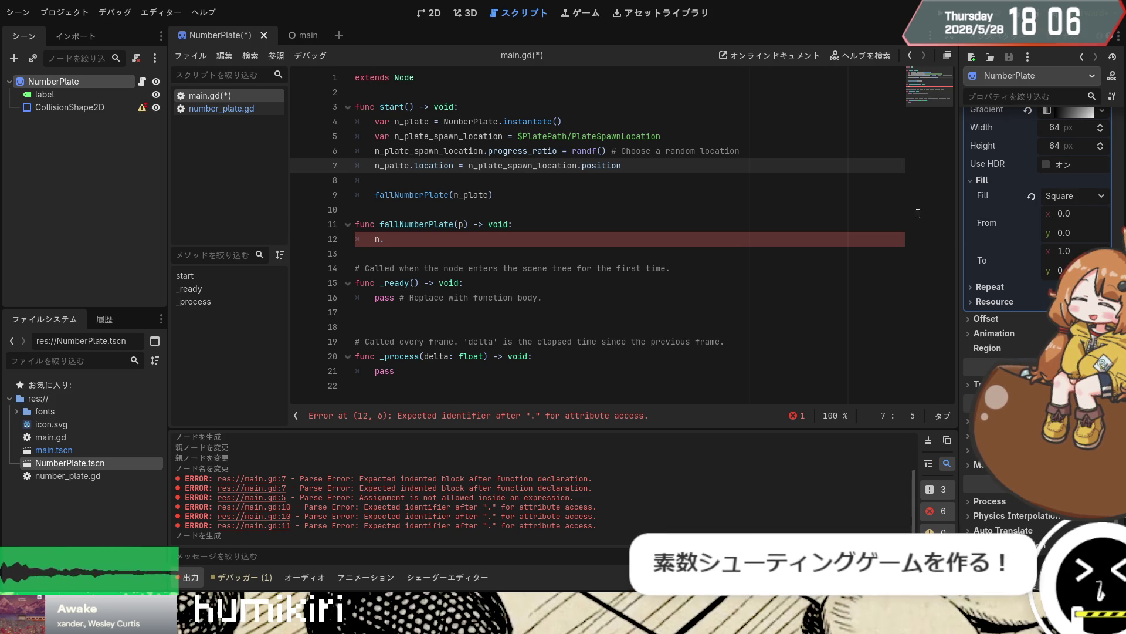
scroll(1085, 264, "up", 5)
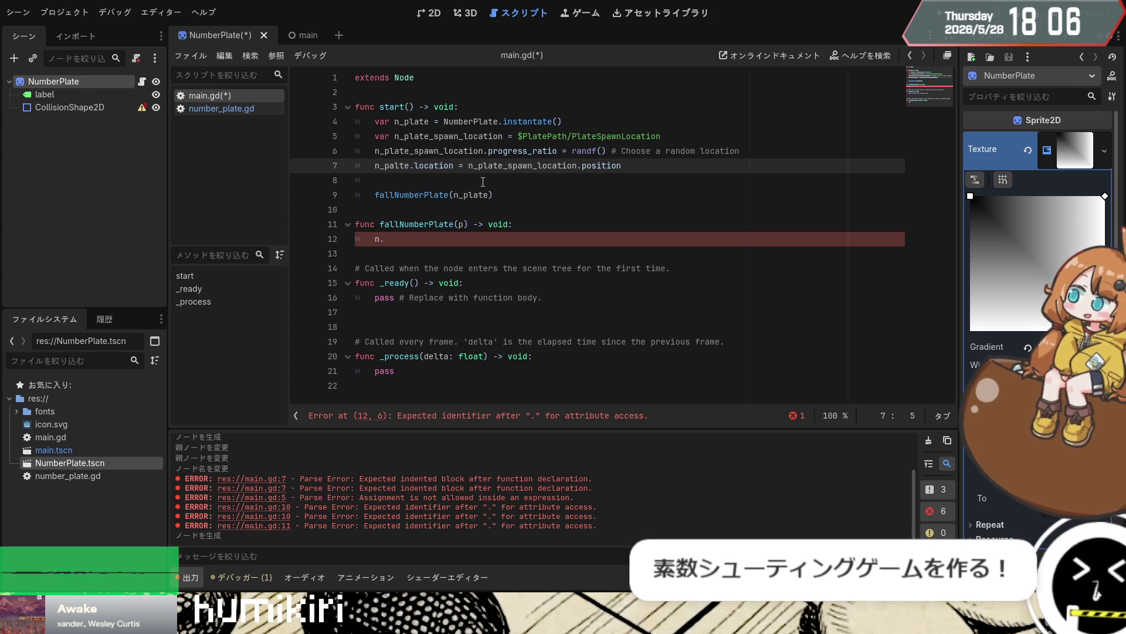
Step: Save the scene and inspect NumberPlate's Sprite2D texture properties
left_click(84, 229)
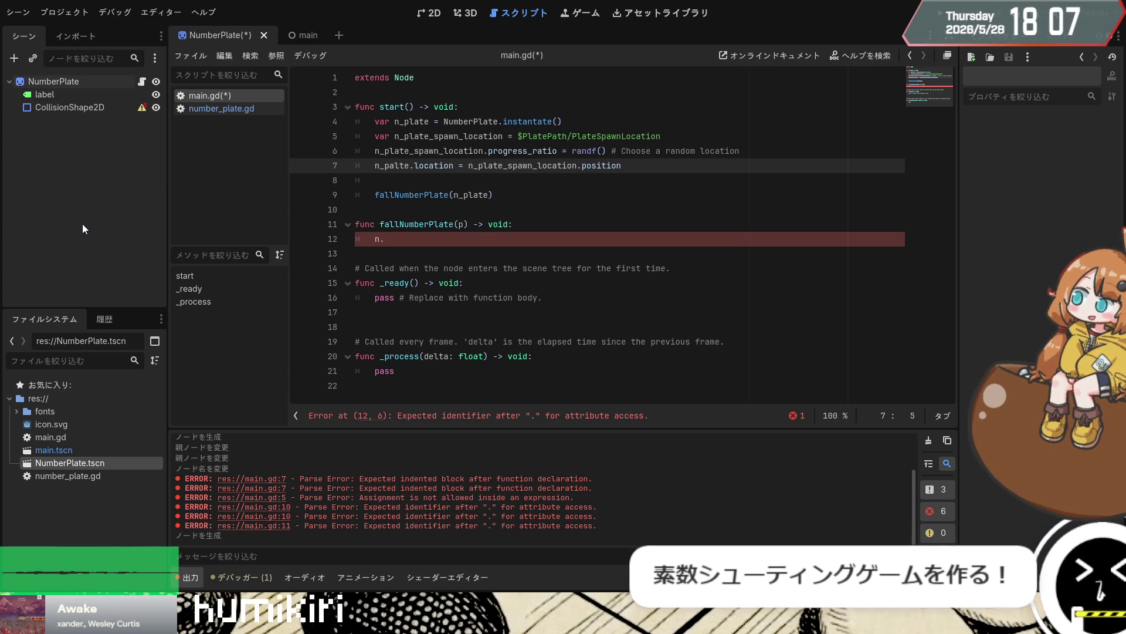
key("ctrl+s")
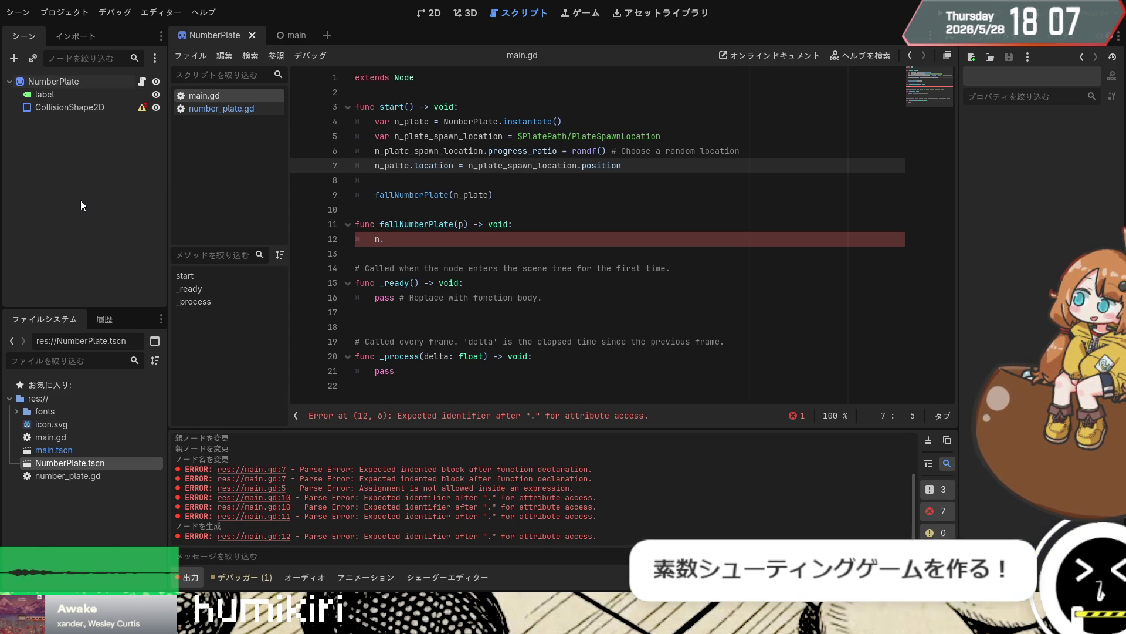
left_click(37, 79)
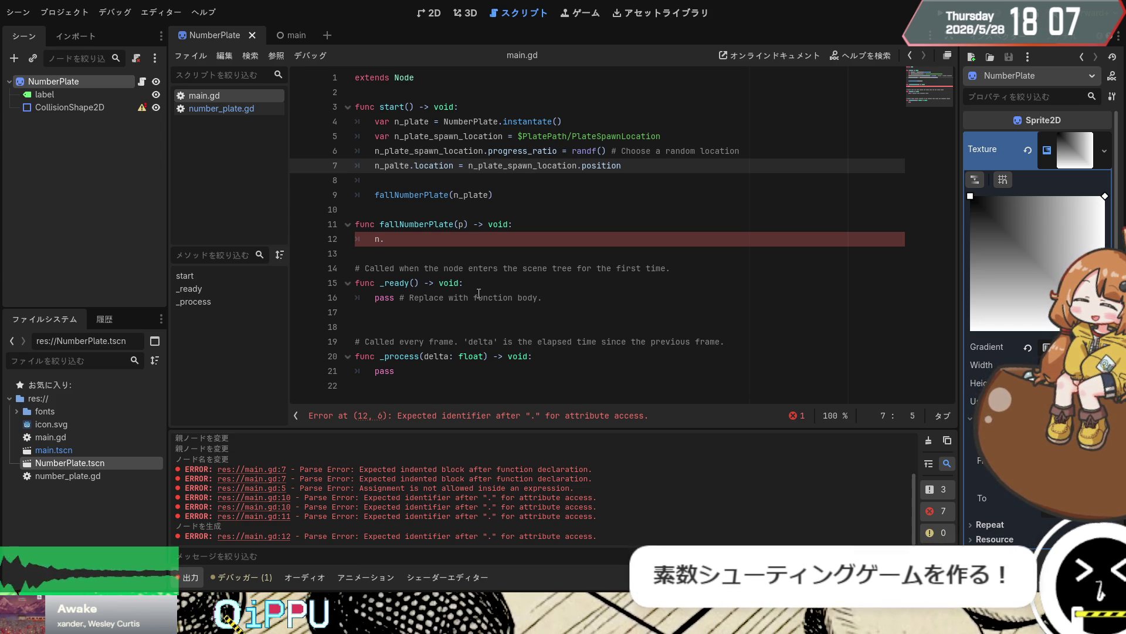
Step: Delete the CollisionShape2D node from NumberPlate and save NumberPlate.tscn
left_click(91, 110)
left_click(154, 108)
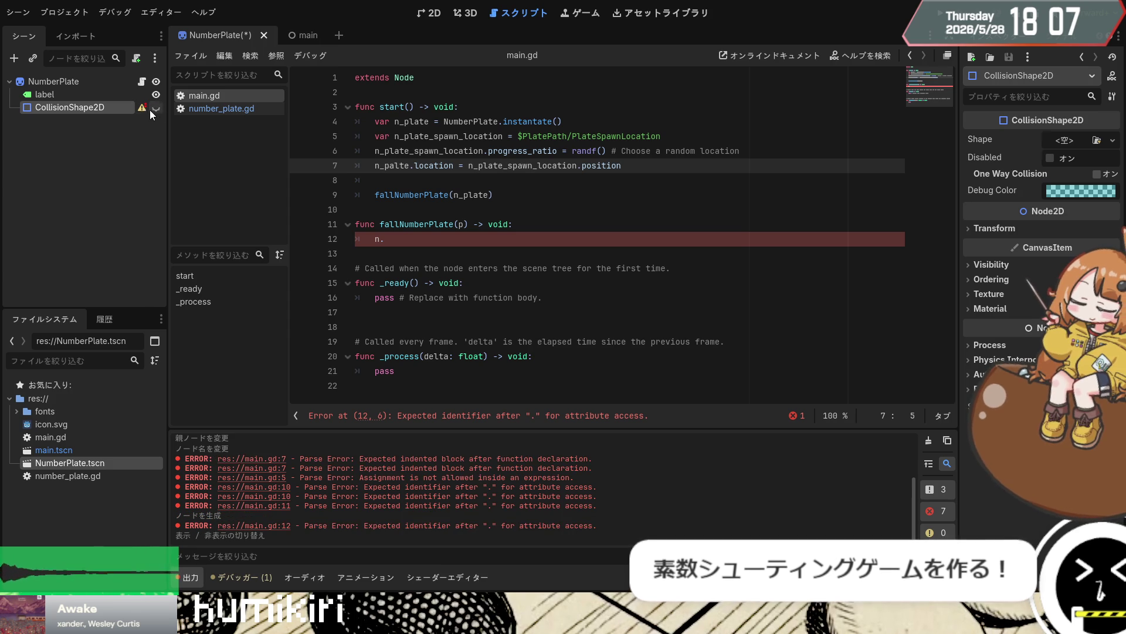
left_click(152, 111)
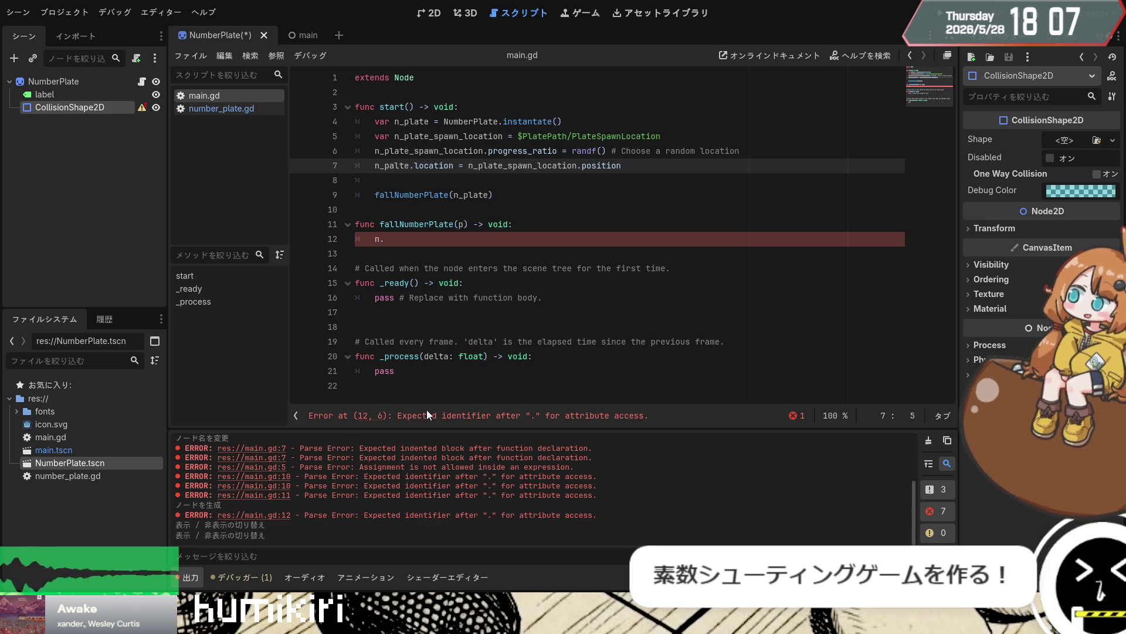
key("Delete")
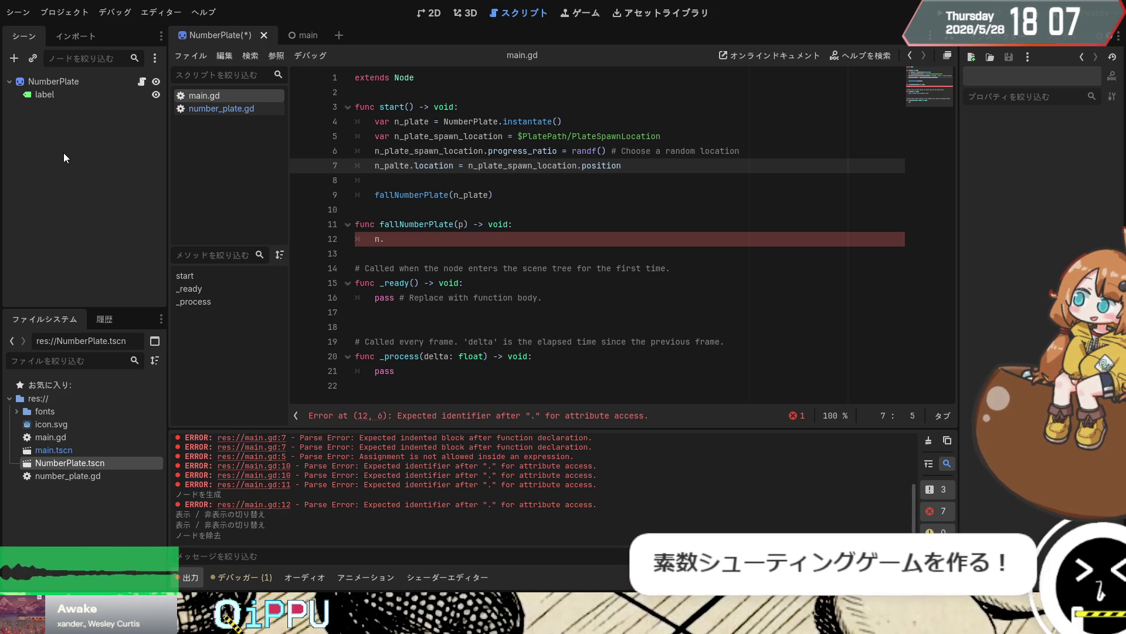
key("ctrl+s")
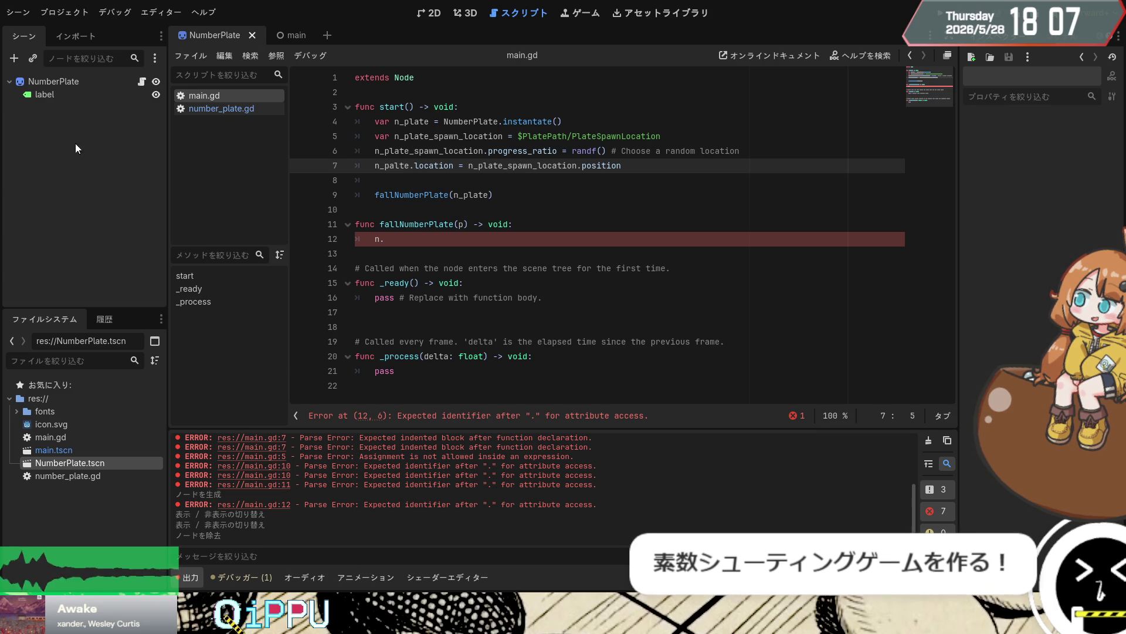
Step: Switch to the main scene tab and select the Main root node to view its properties
left_click(291, 34)
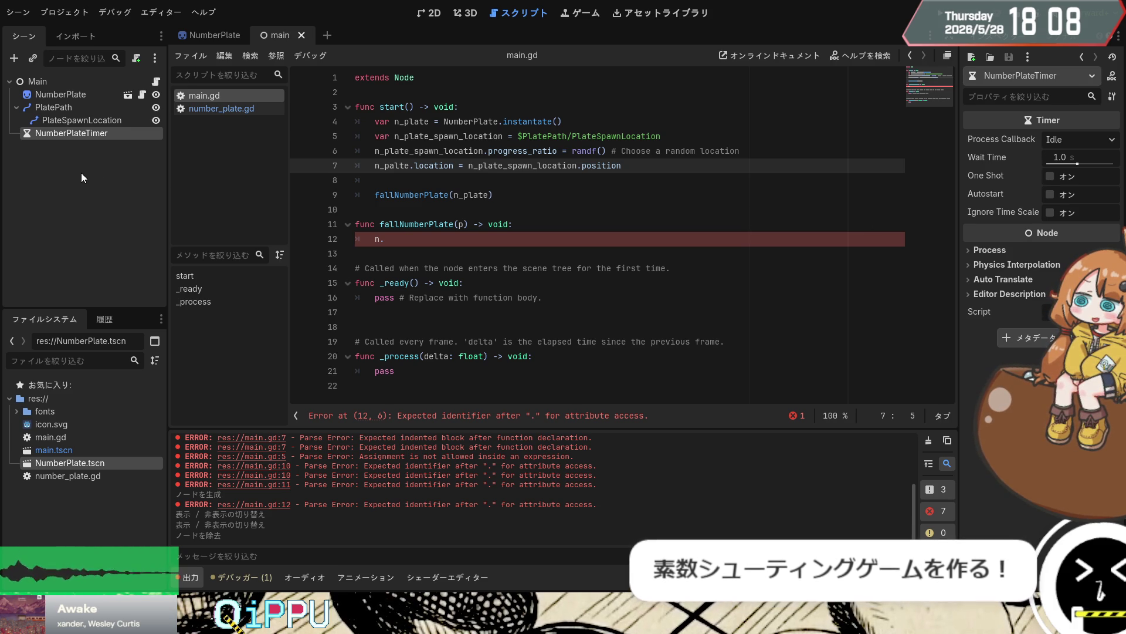
left_click(46, 86)
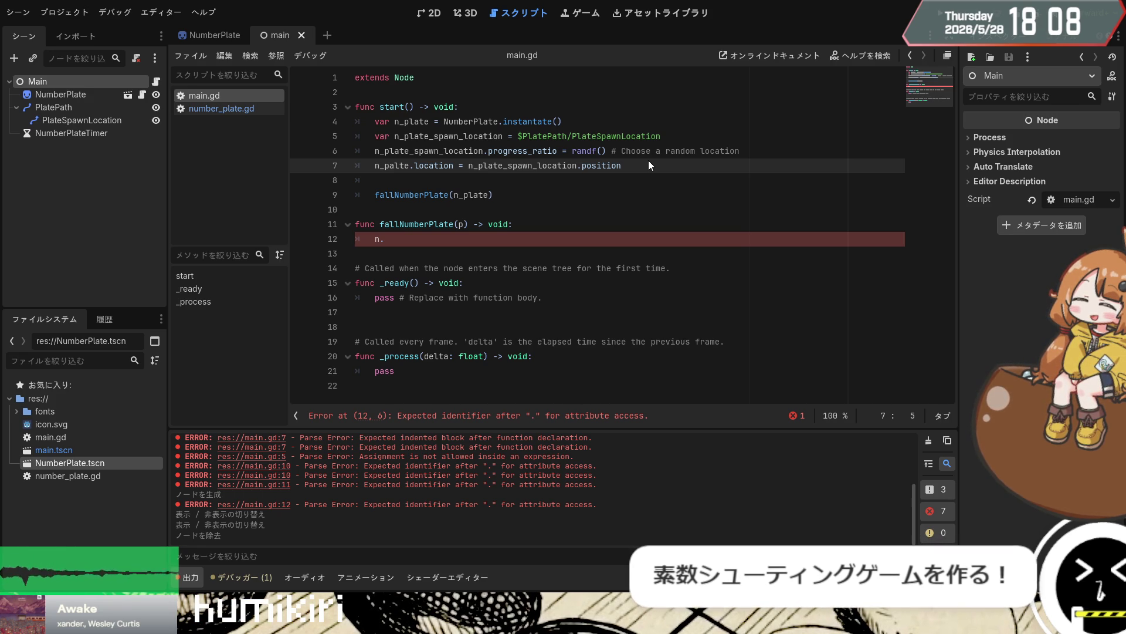
Step: Restore the removed RigidBody2D and make NumberPlate its child
key("ctrl+z")
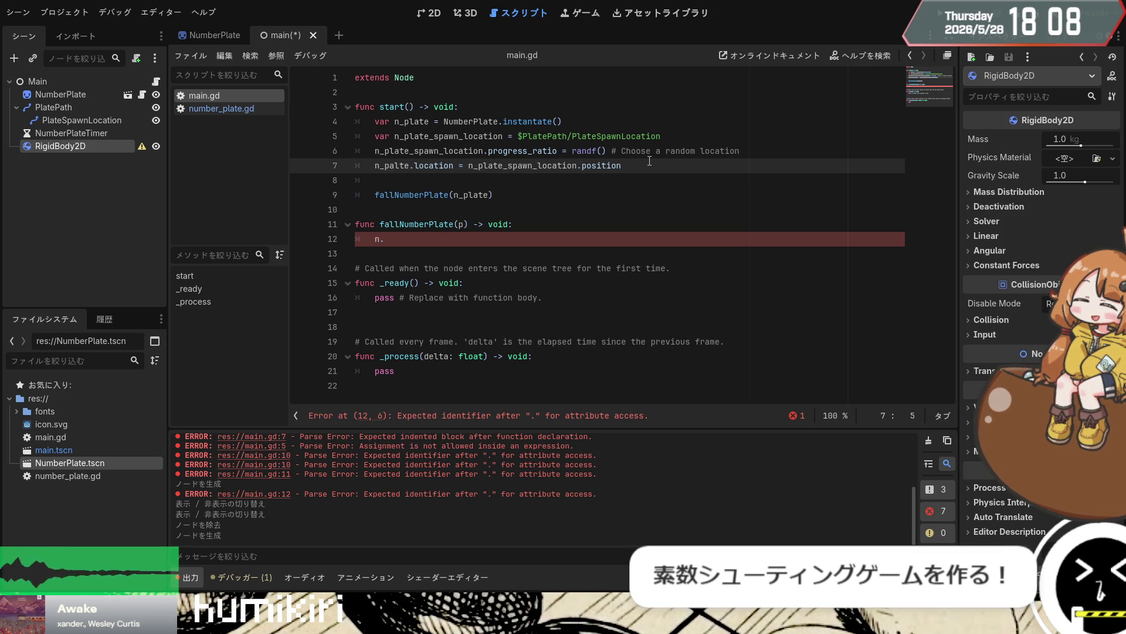
left_click(54, 96)
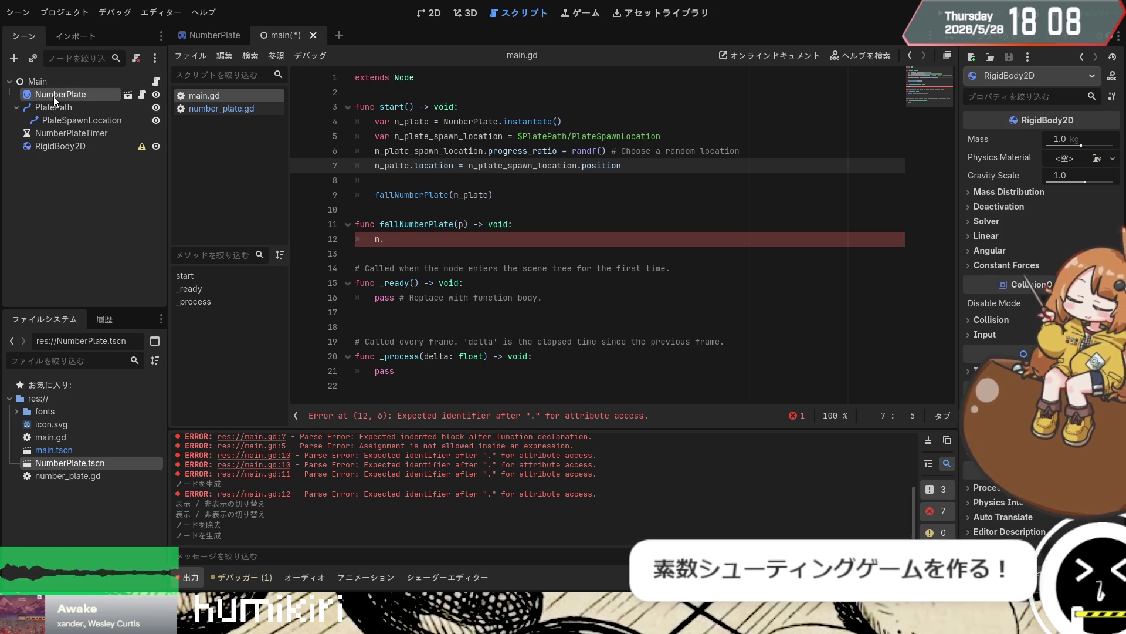
left_click(60, 147)
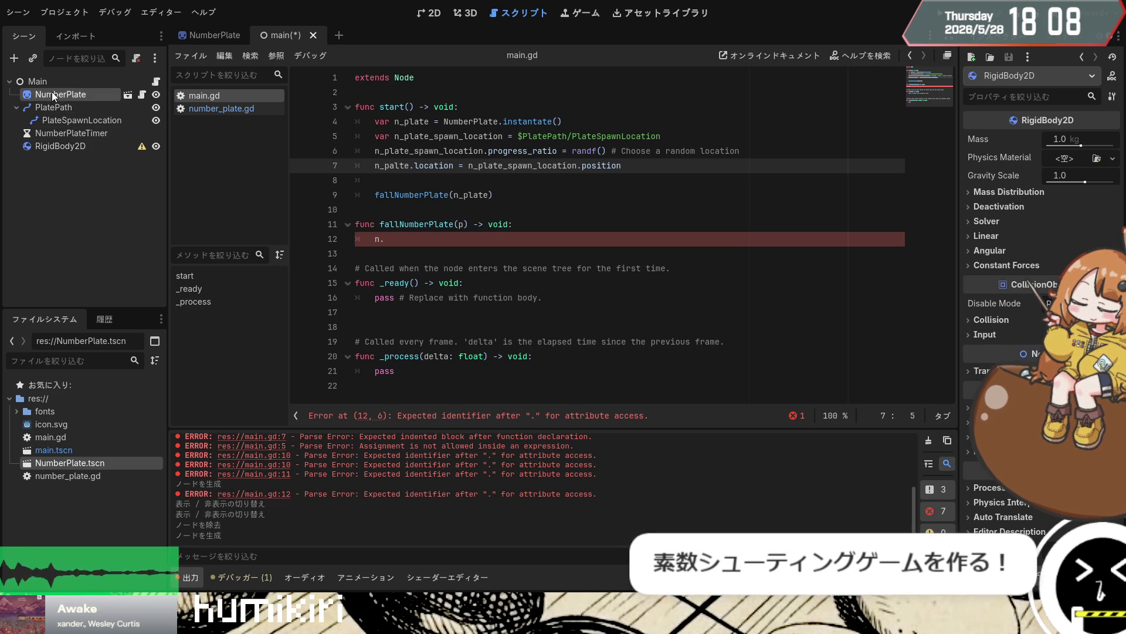
left_click_drag(52, 92, 62, 148)
left_click(69, 172)
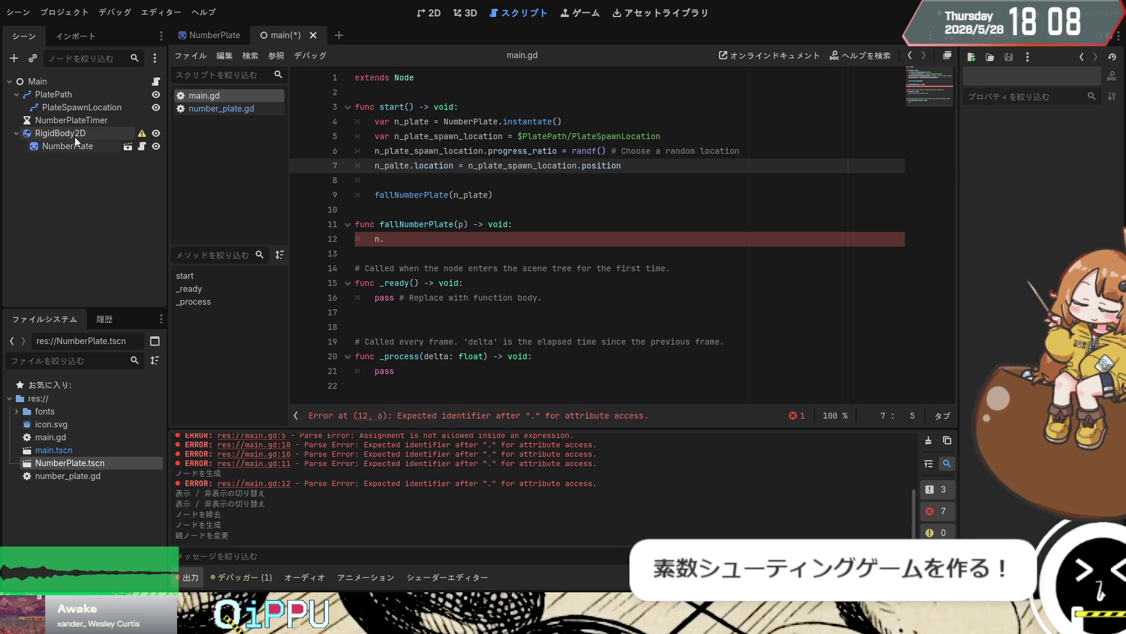
Step: Add a CollisionShape2D under RigidBody2D and nest NumberPlate beneath it
left_click(74, 137)
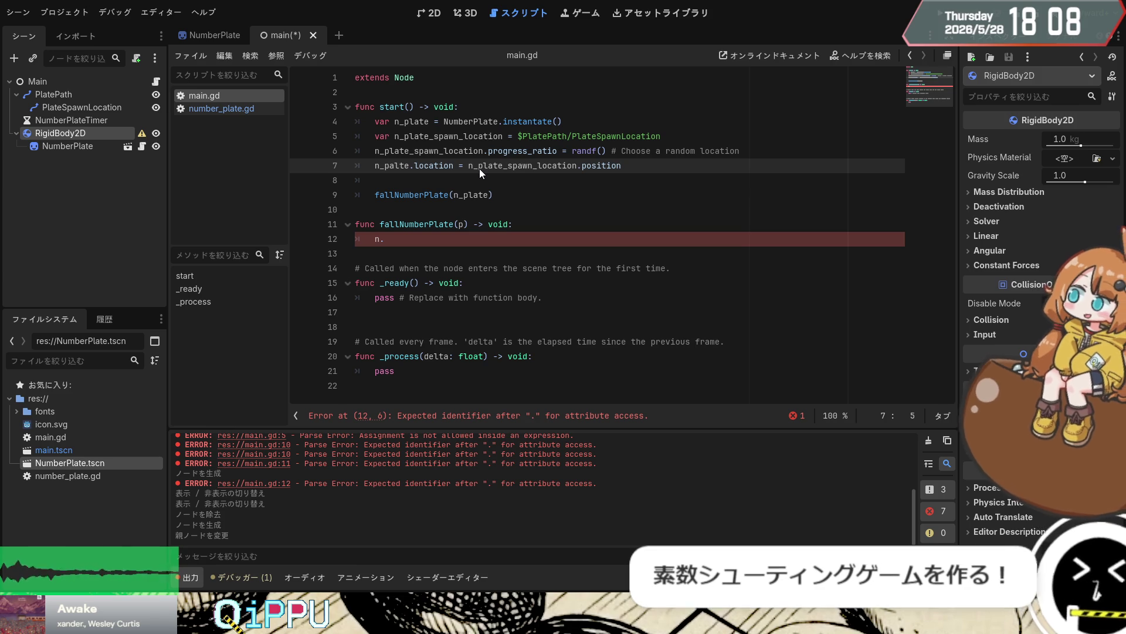
key("ctrl+a")
key("Return")
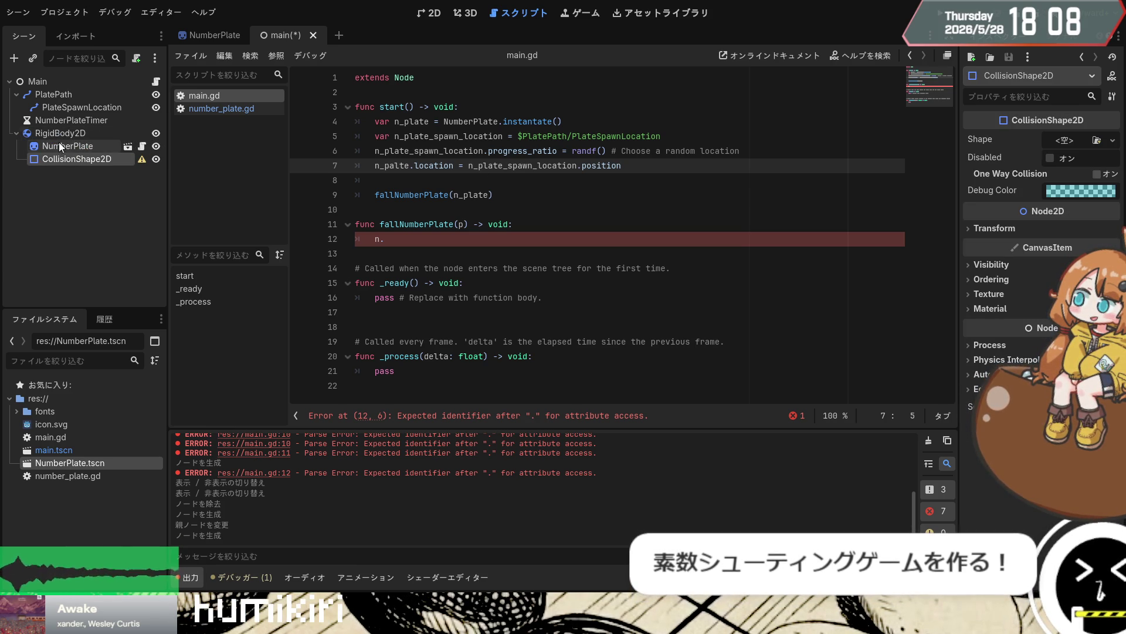
left_click_drag(59, 144, 69, 158)
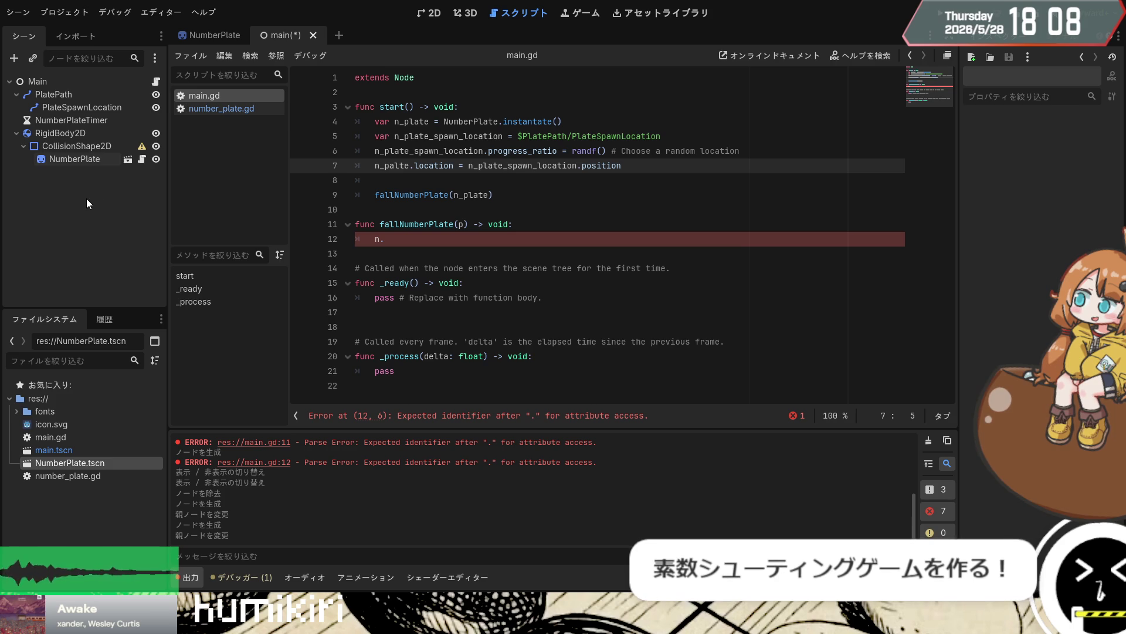
left_click(96, 149)
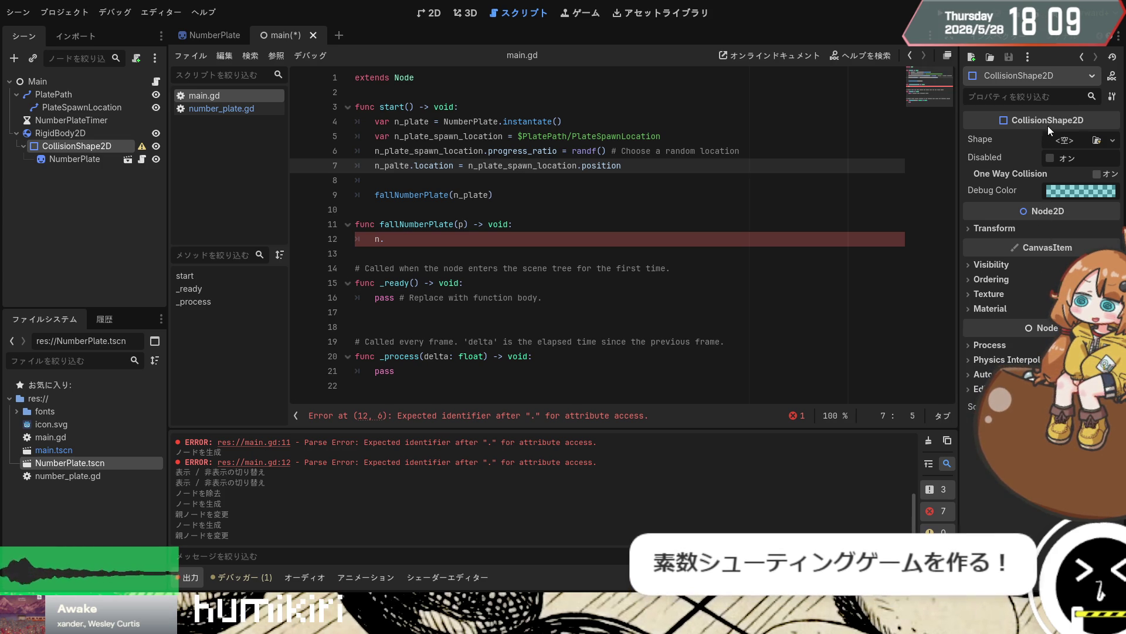
Step: Inspect the RigidBody2D's collision settings in the Inspector
left_click(84, 137)
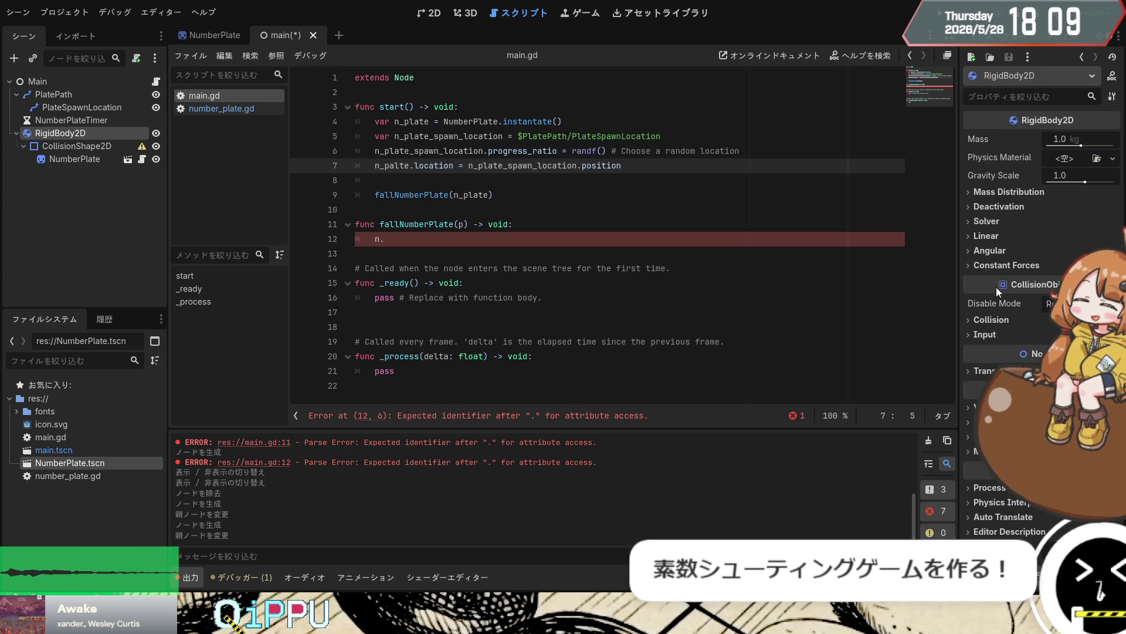
left_click(991, 319)
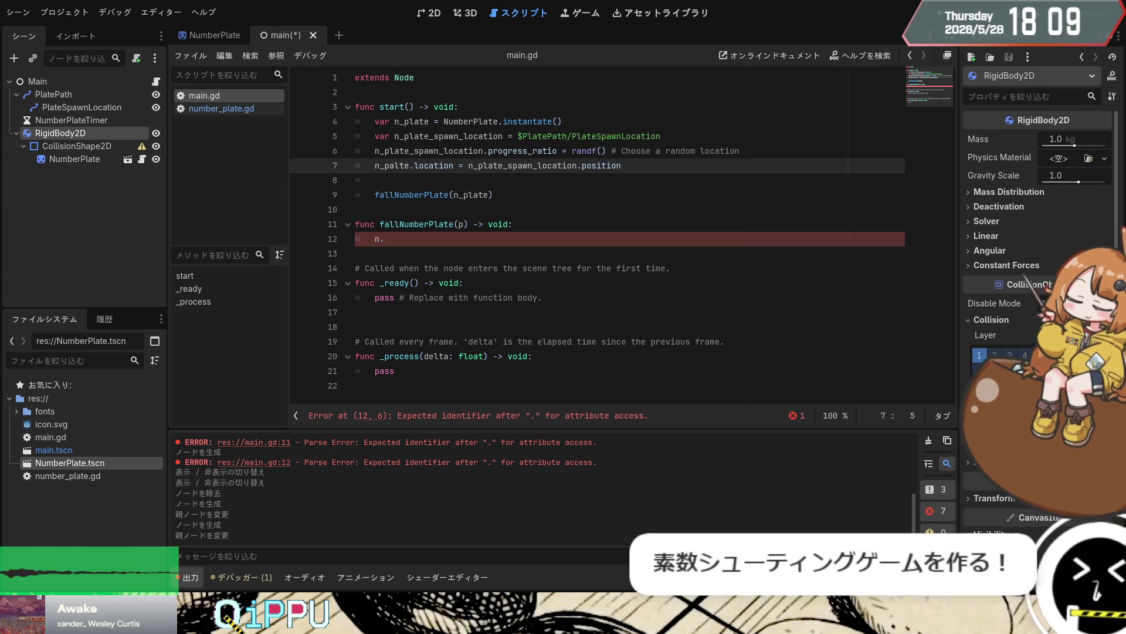
left_click(969, 320)
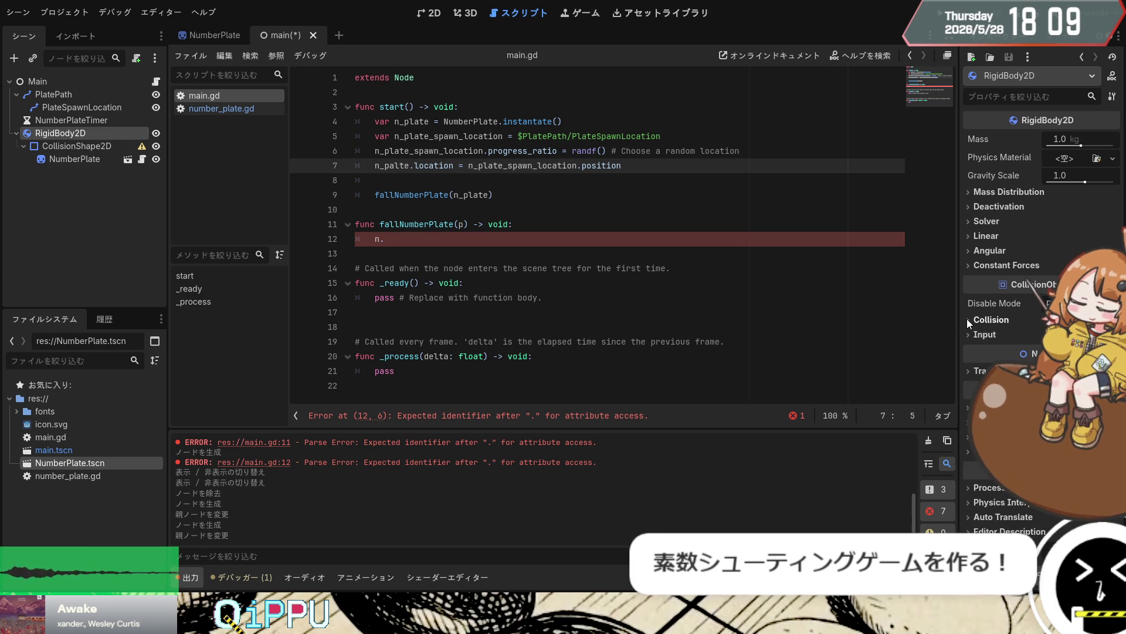
left_click(125, 232)
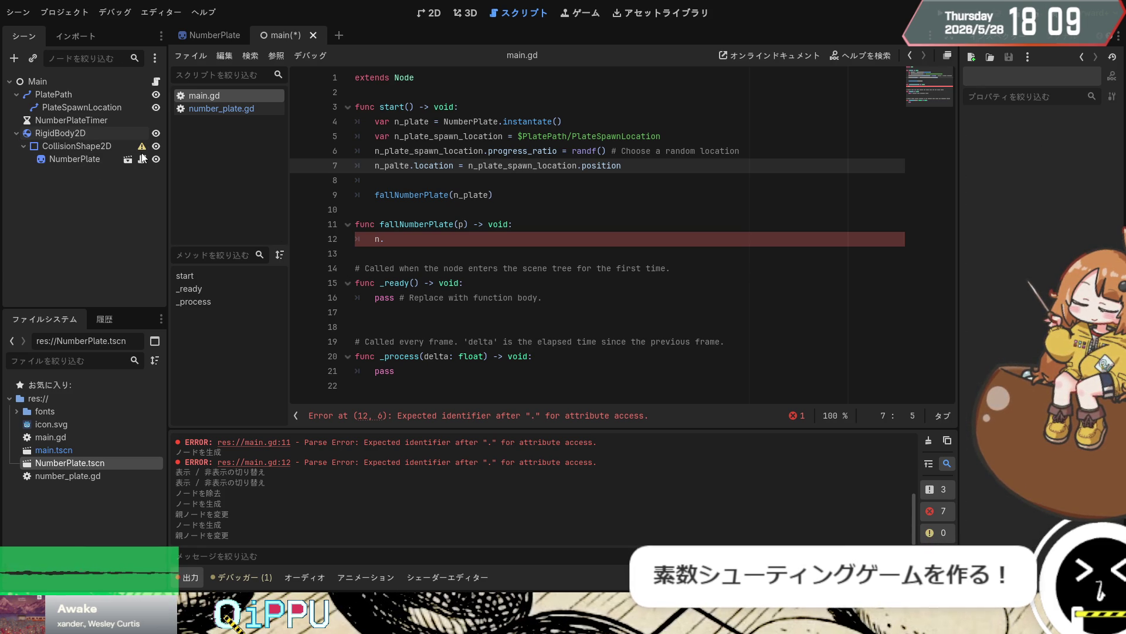
Step: Assign a new CapsuleShape2D to the CollisionShape2D's Shape property
left_click(97, 147)
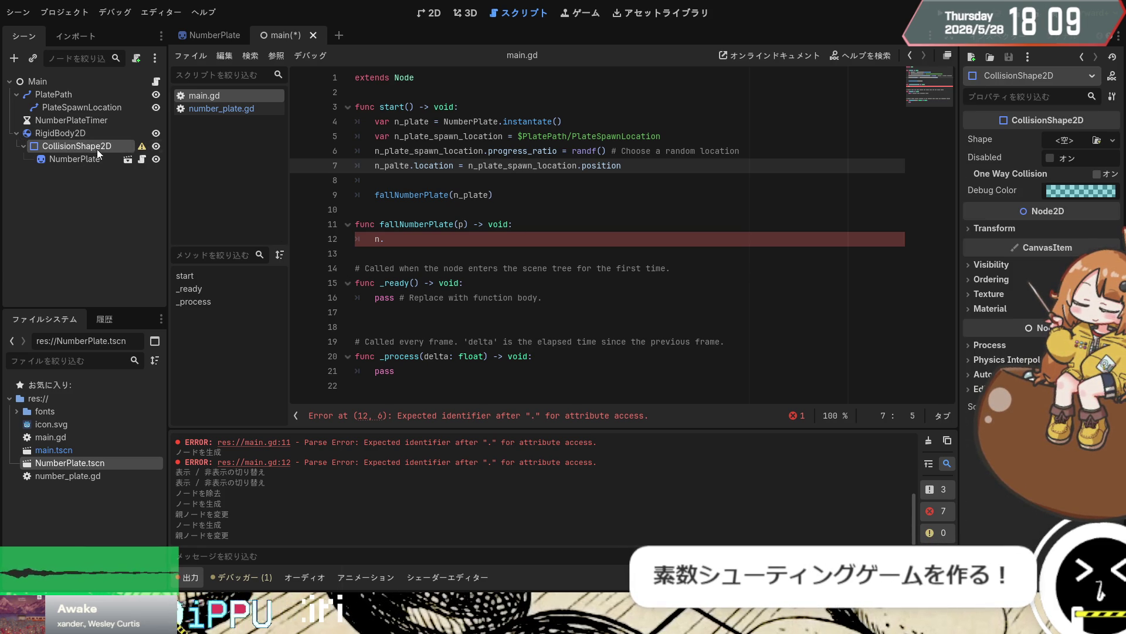
left_click(1072, 242)
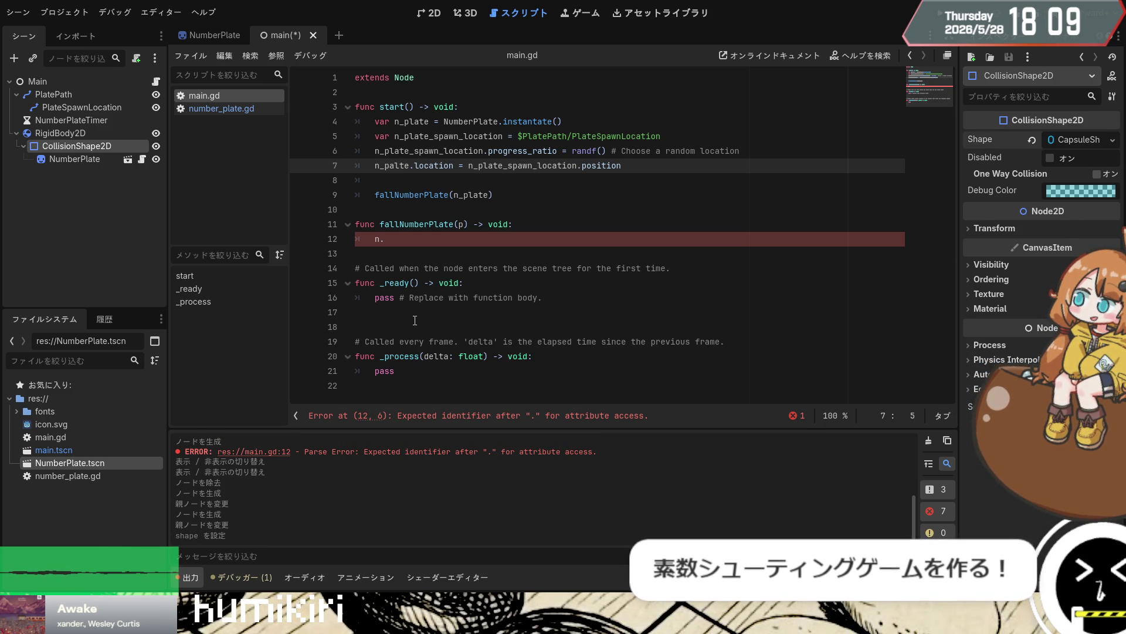
left_click(56, 230)
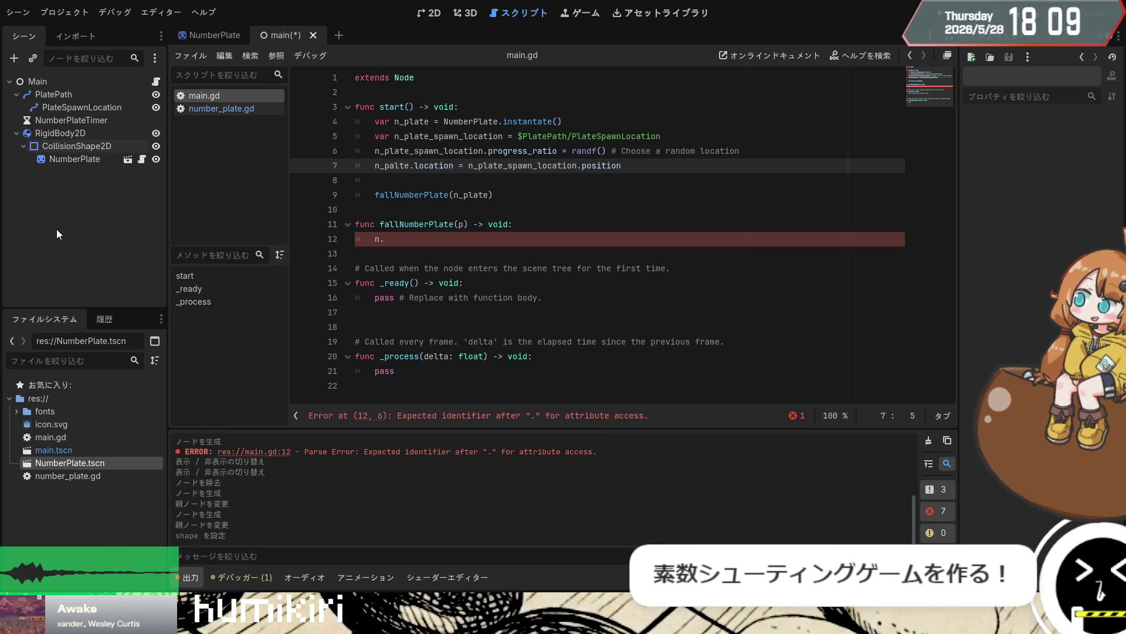
left_click(755, 156)
Step: Save the main scene with Ctrl+S
key("ctrl+s")
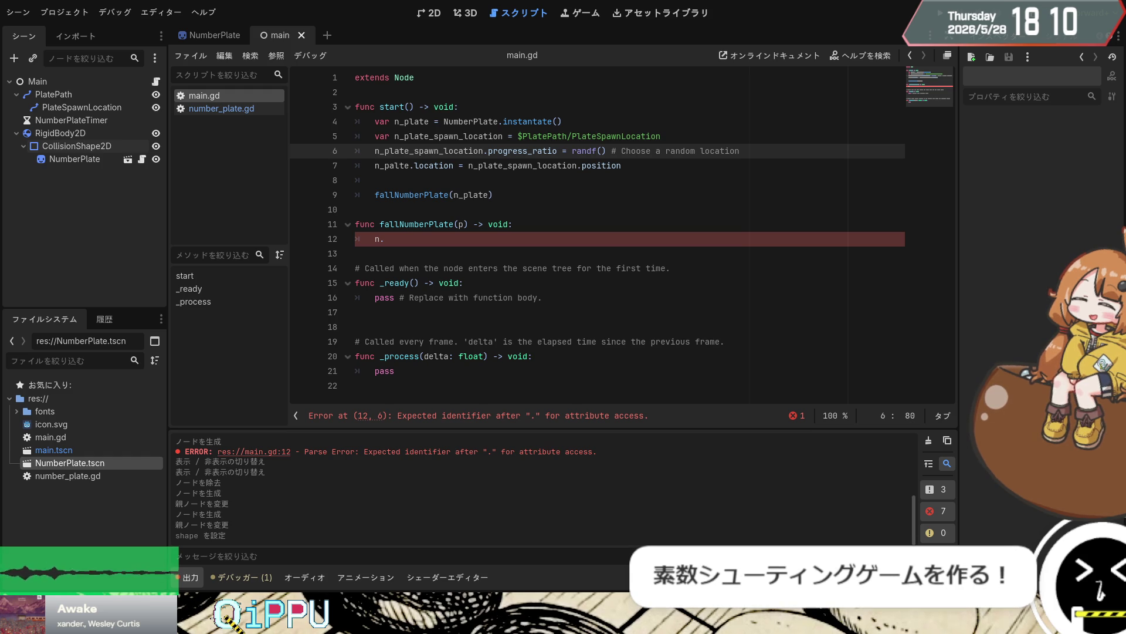
Step: Add an add_child(n_plate) line after the fallNumberPlate call in start()
left_click(529, 195)
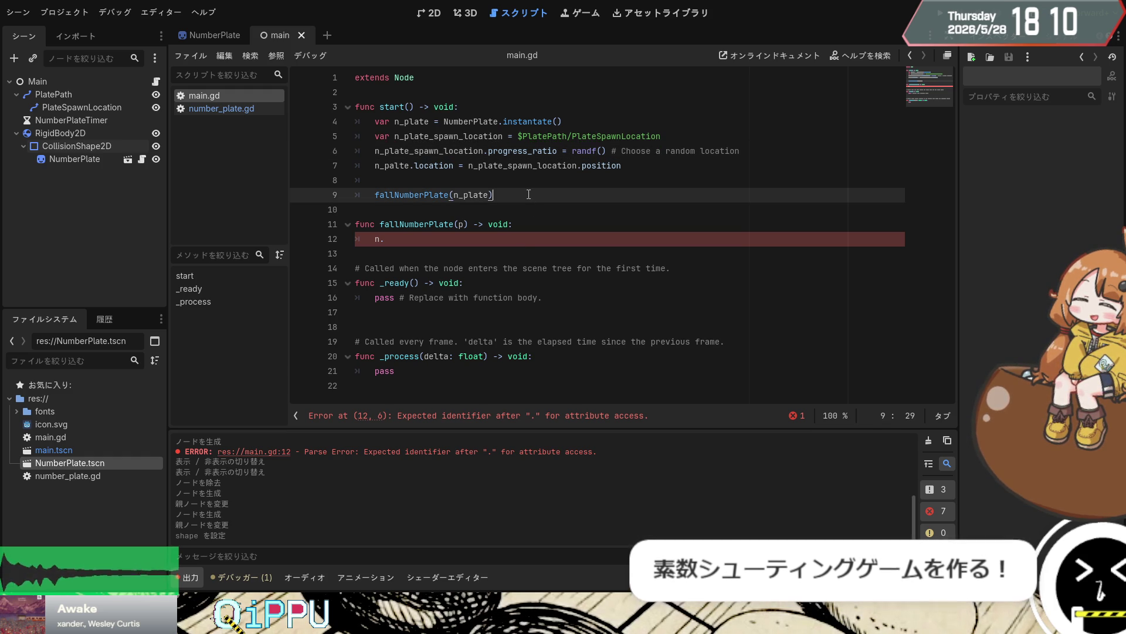
key("Return")
key("Return")
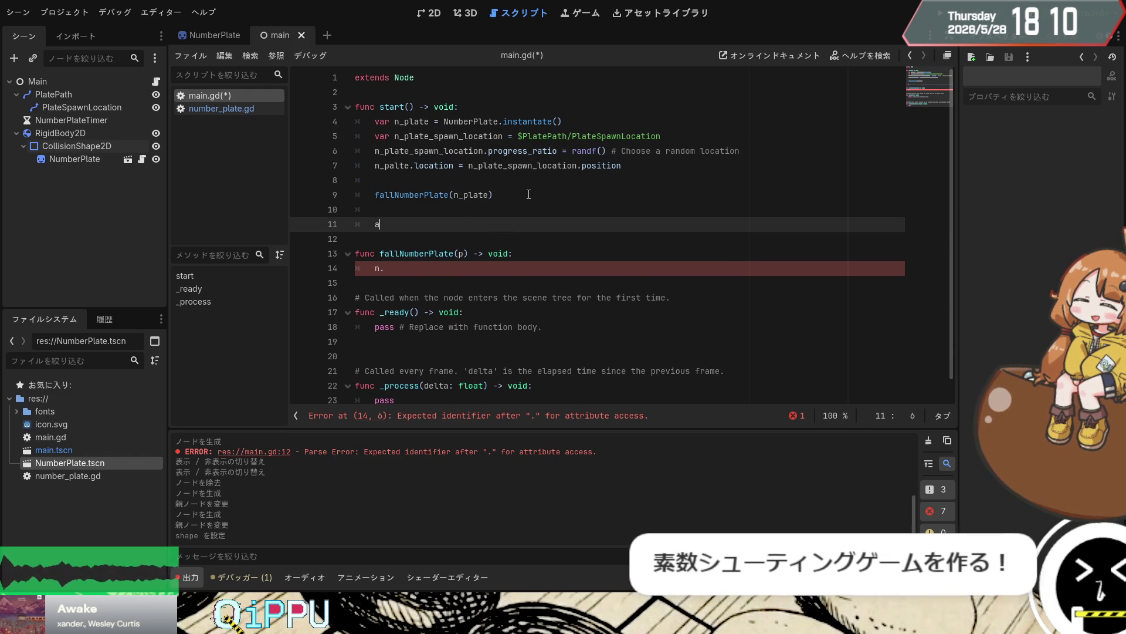
type("dd")
key("Return")
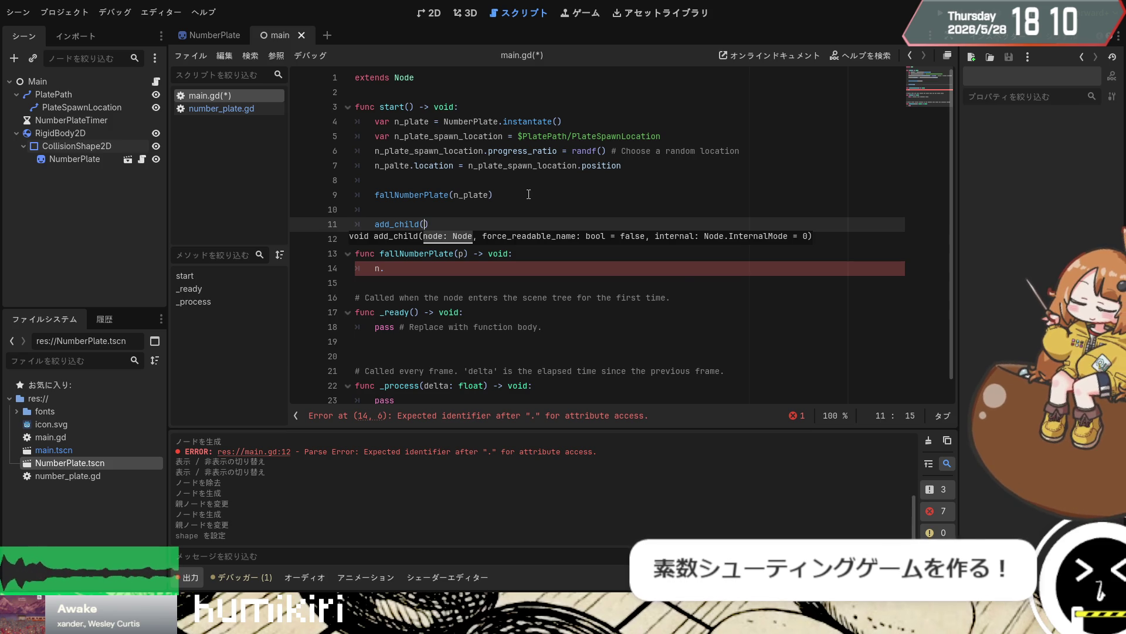
type("n_p")
key("Return")
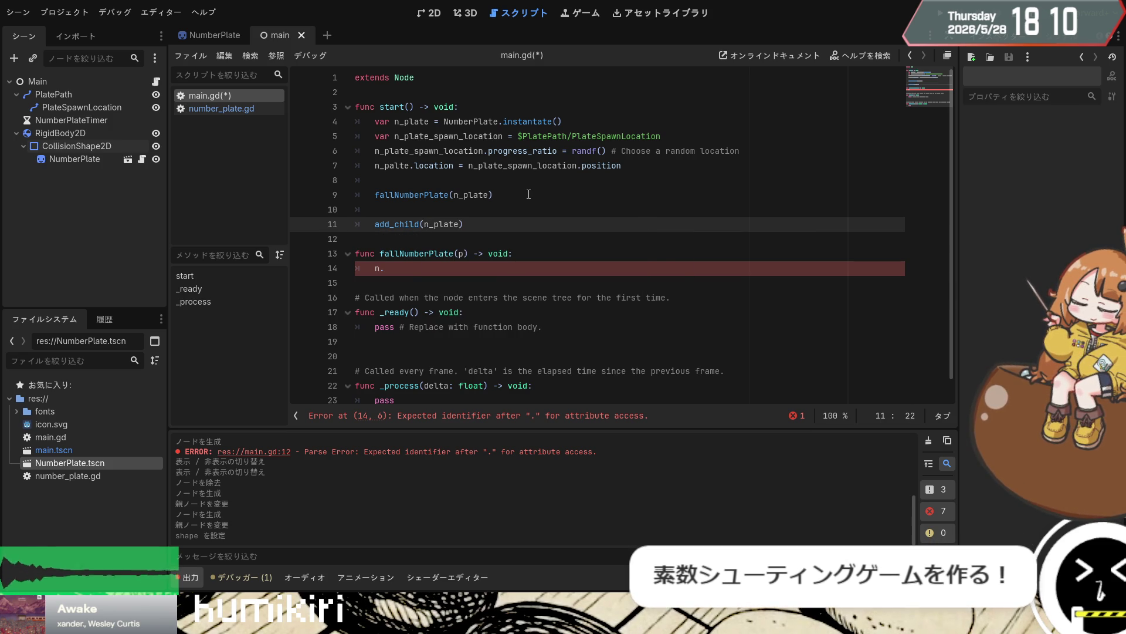
Step: Comment out the fallNumberPlate call, replace the unfinished n. line with pass, and save
key("Down")
key("Down")
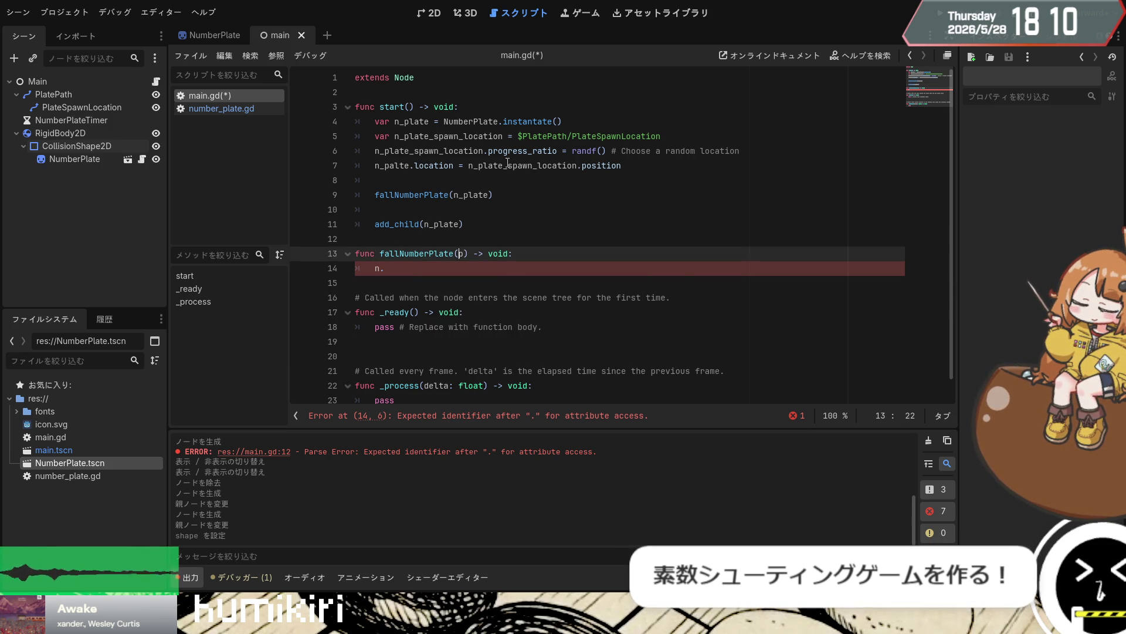
left_click(372, 194)
key("ctrl+k")
key("Down")
key("Down")
key("Down")
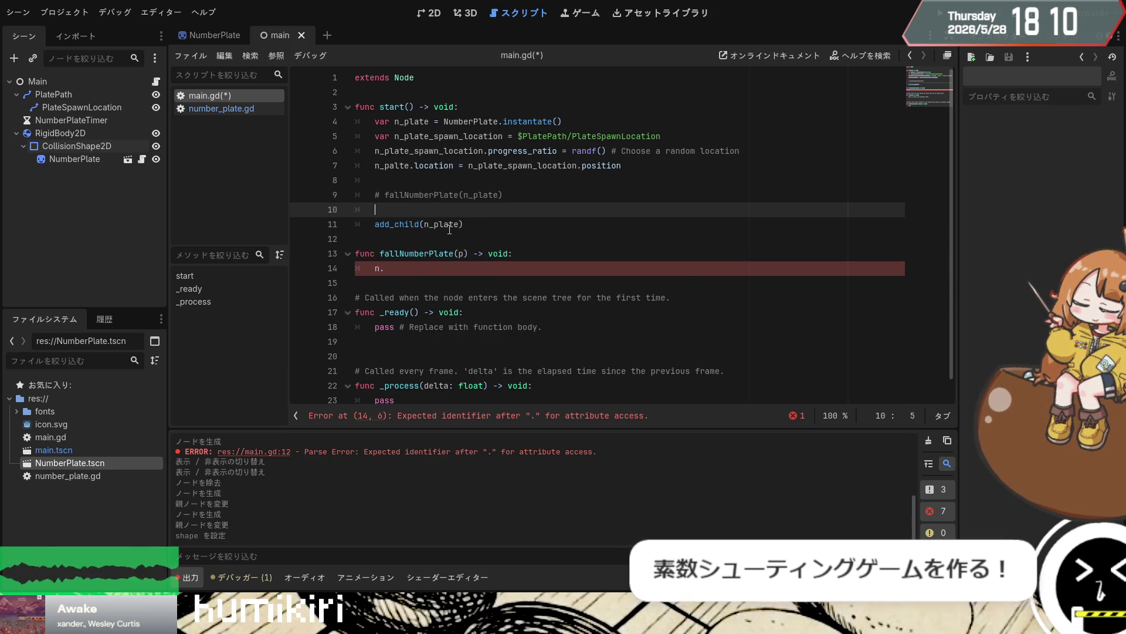
key("Down")
key("BackSpace")
key("BackSpace")
type("pas")
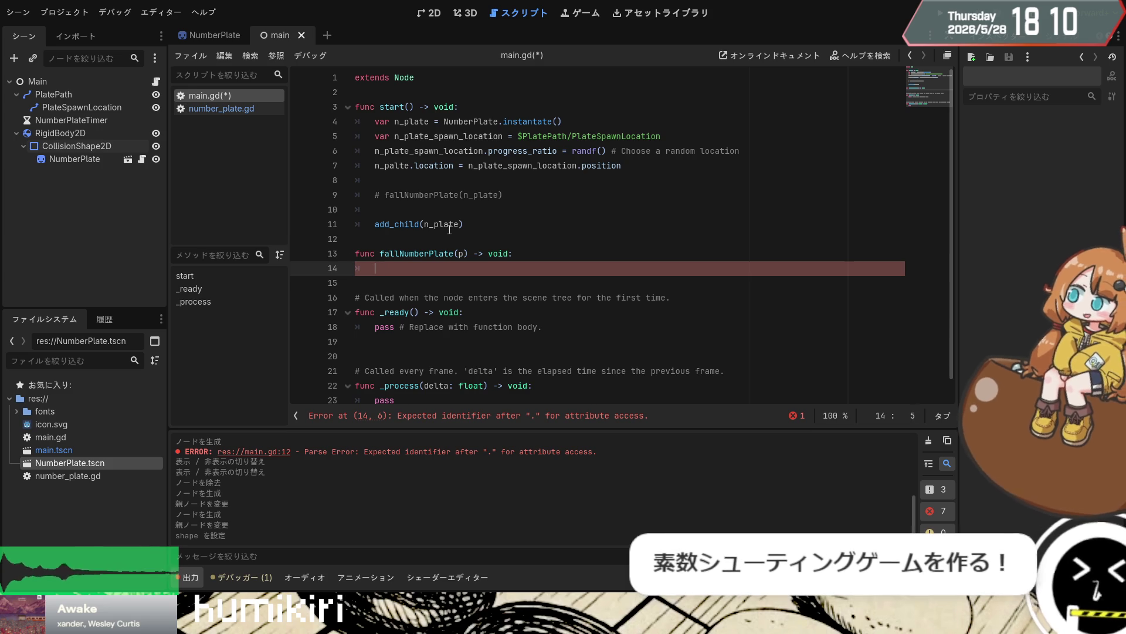
type("s")
key("ctrl+s")
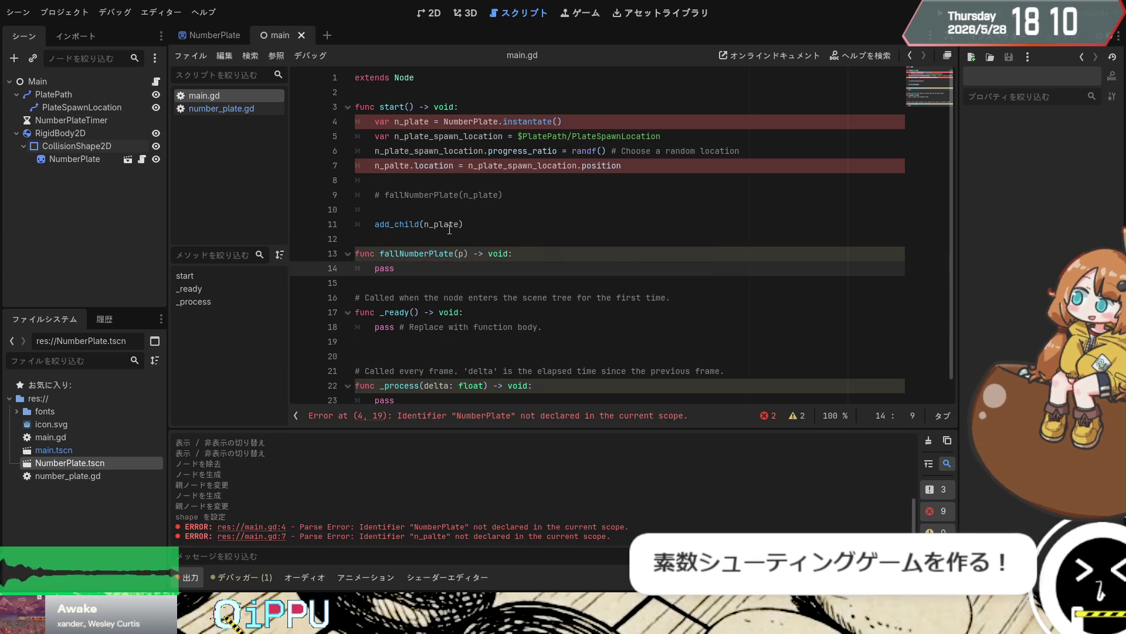
Step: Uncomment the fallNumberPlate(n_plate) call on line 9 and save
left_click(386, 195)
key("ctrl+k")
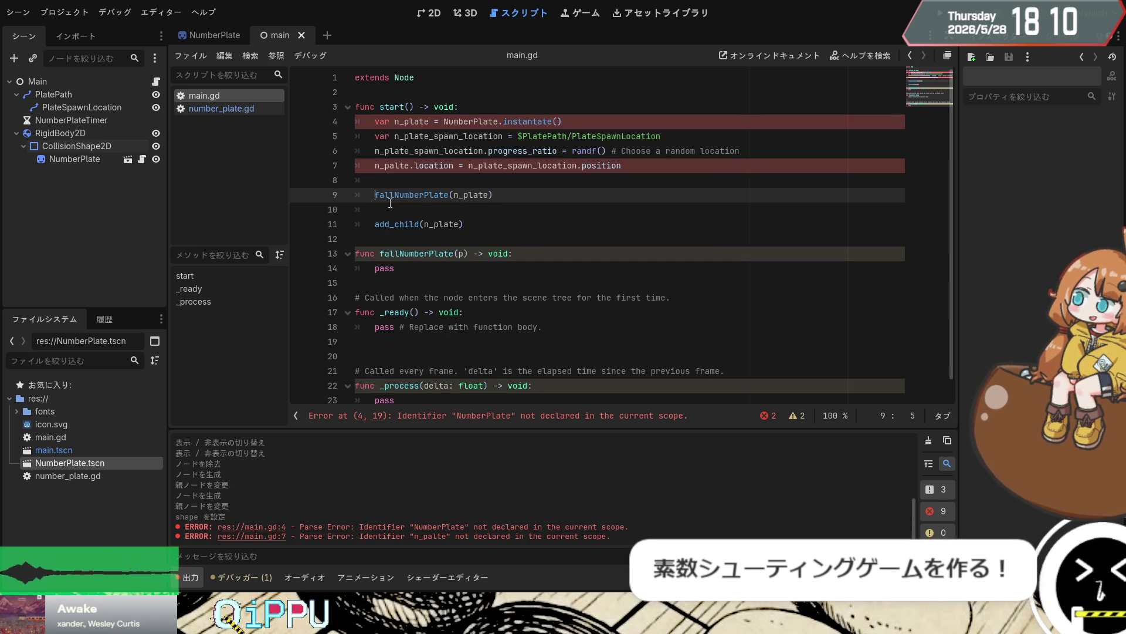
key("ctrl+s")
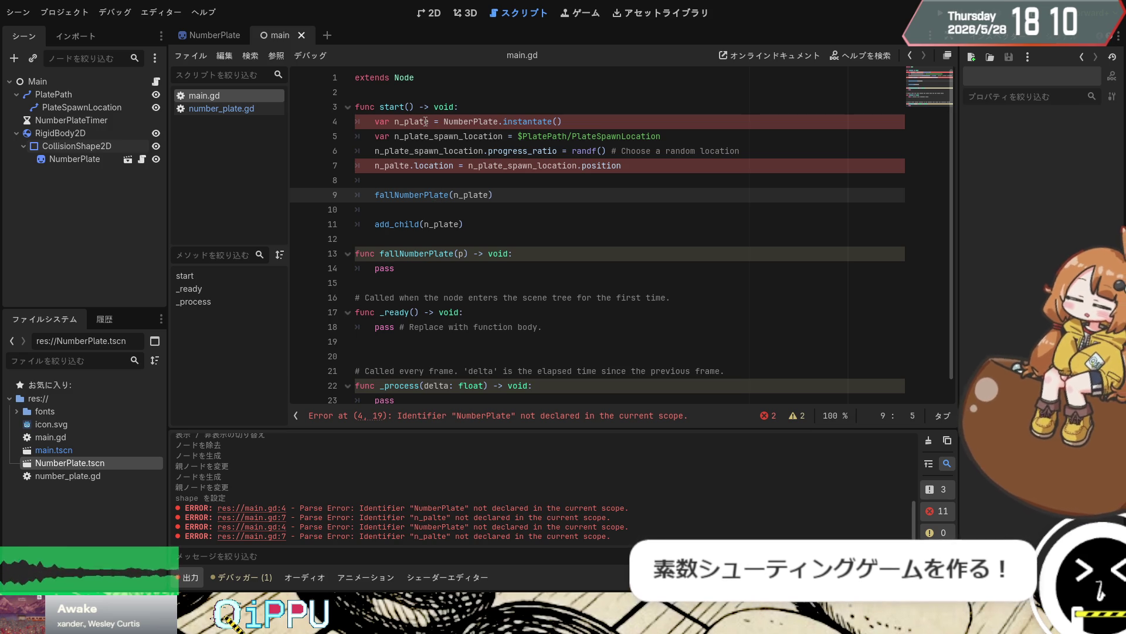
left_click(431, 149)
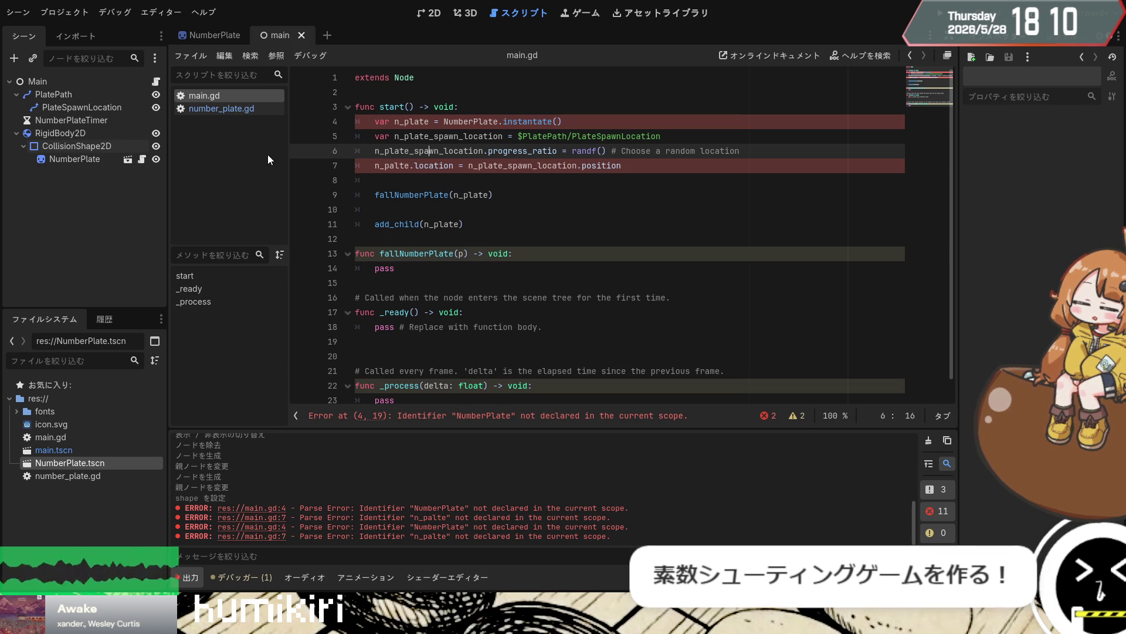
Step: Rename the nodes to NumberPlateRigid and NumberPlateCollisionShape
left_click(67, 161)
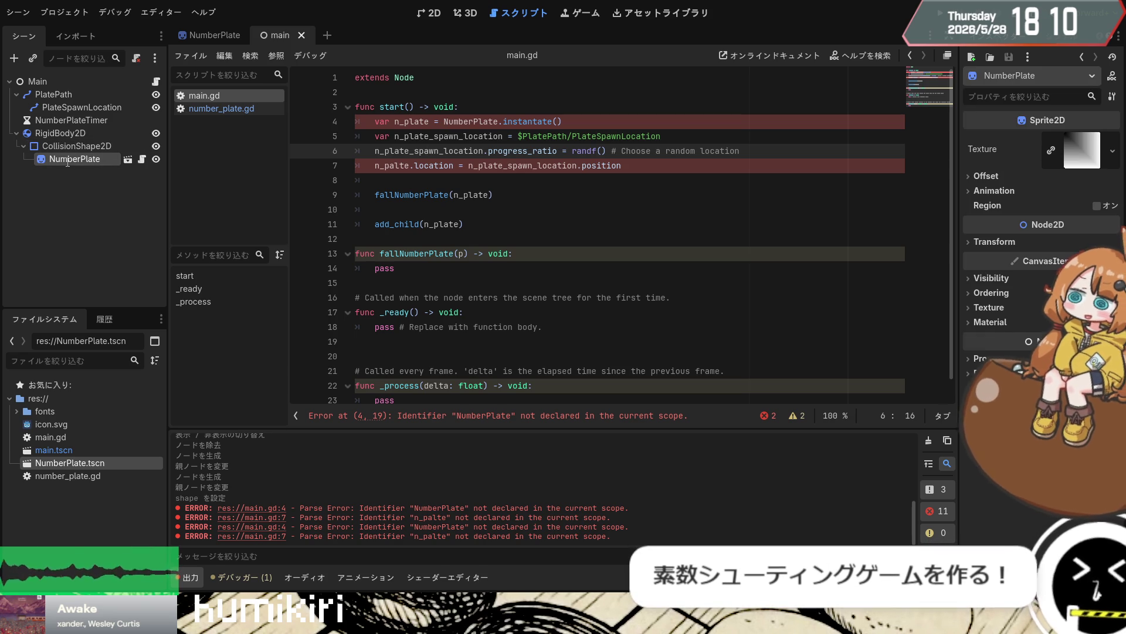
left_click(68, 134)
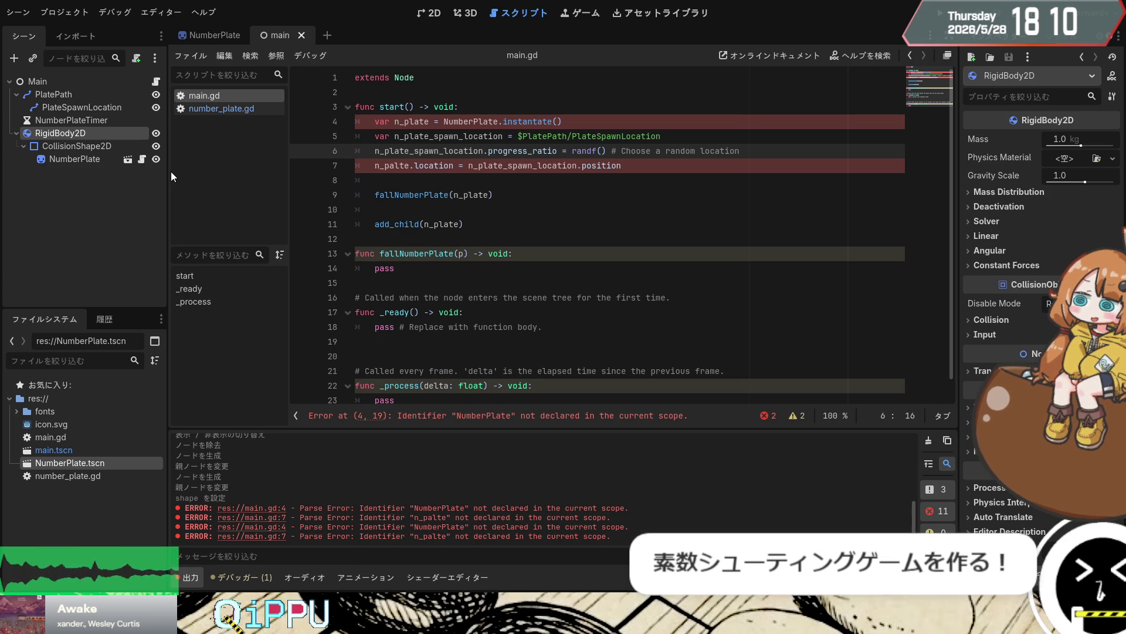
type("NumberPlateRigid")
key("Return")
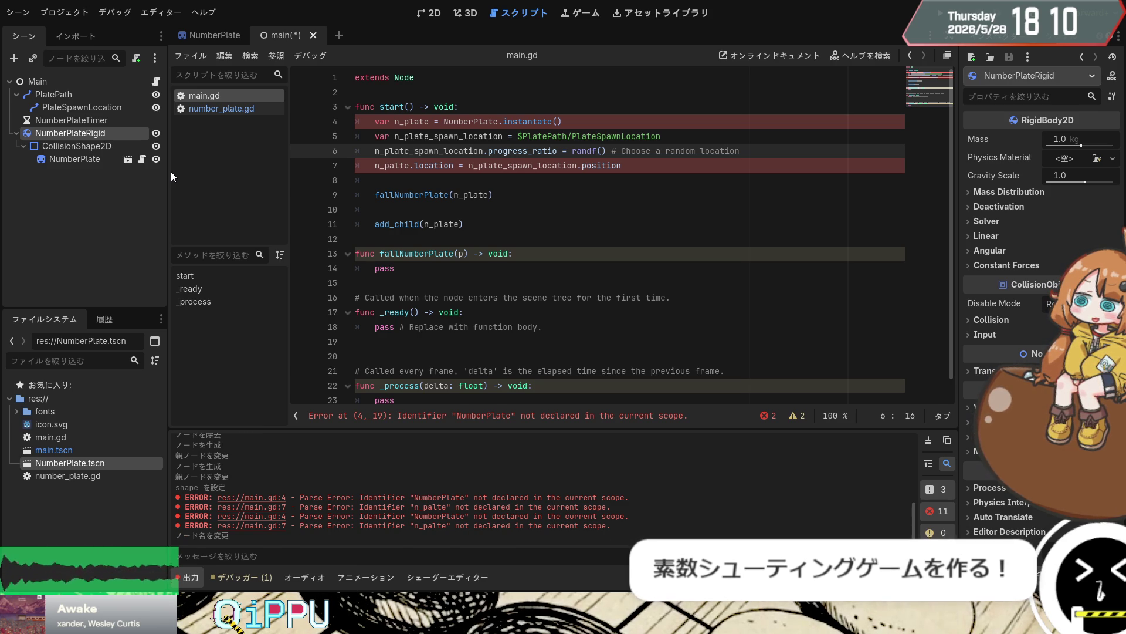
left_click(87, 145)
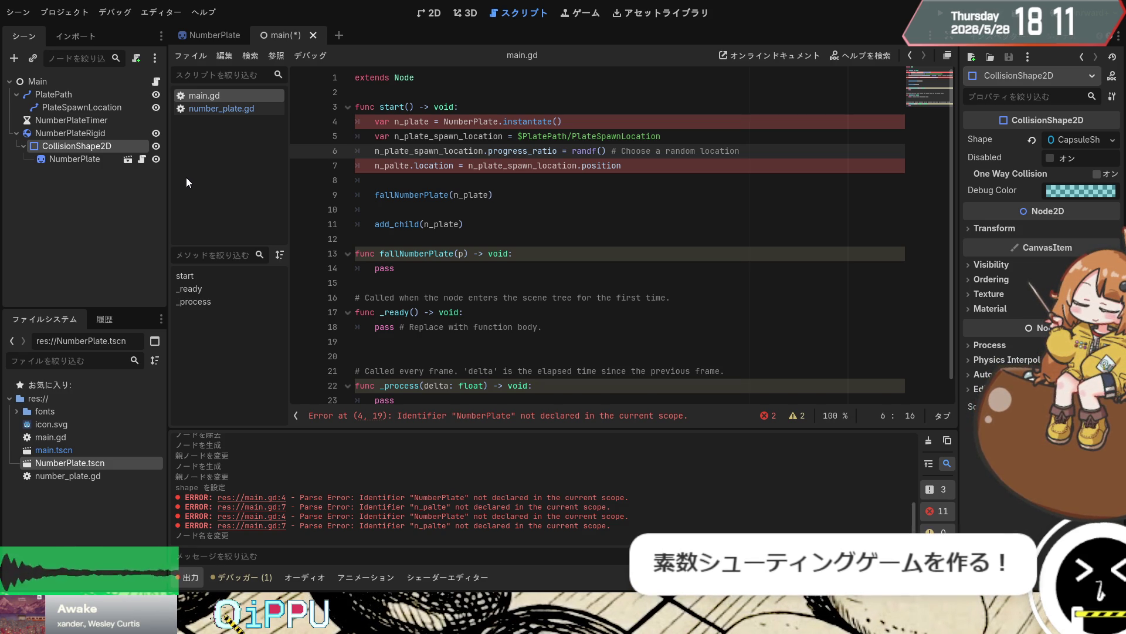
key("ctrl+shift+z")
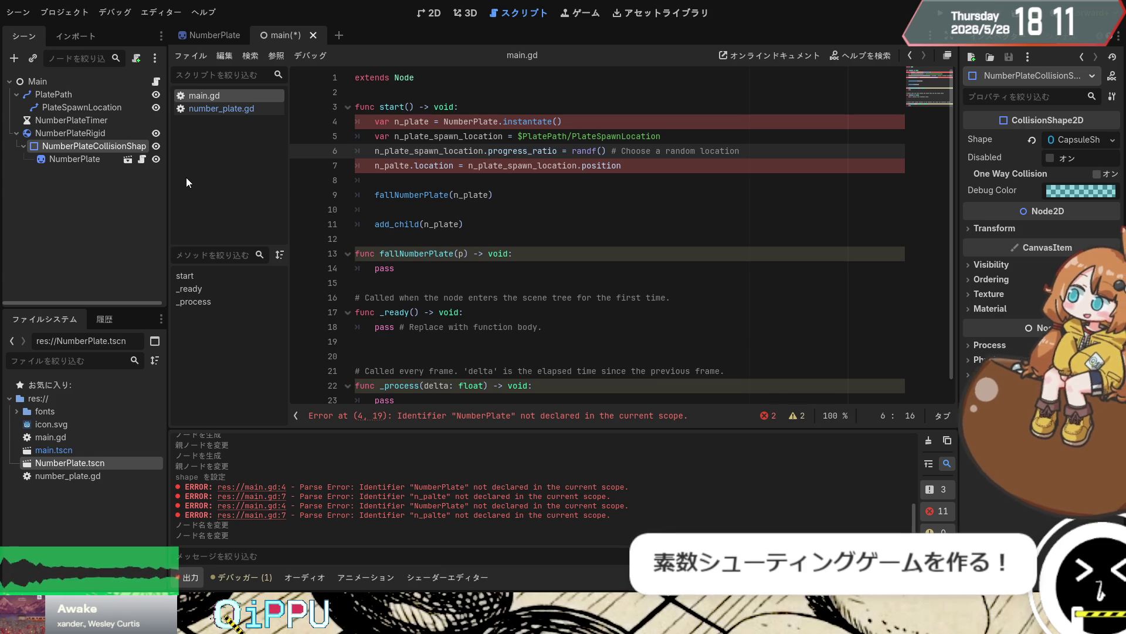
left_click(104, 181)
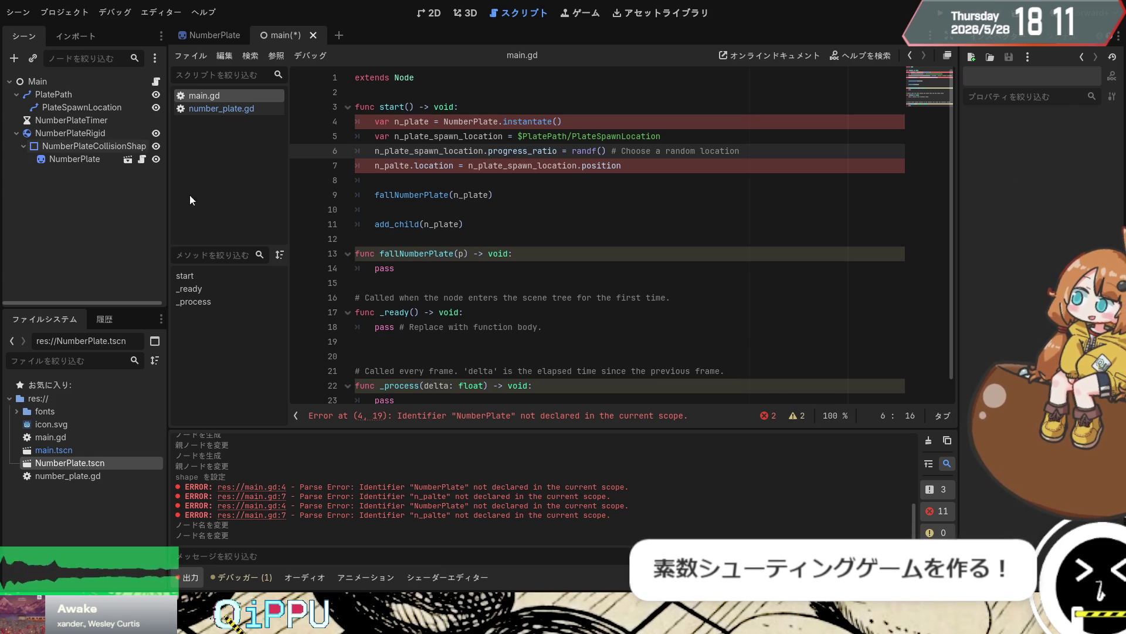
Step: Replace NumberPlate on line 4 with NumberPlateRigid and save the script
left_click(82, 133)
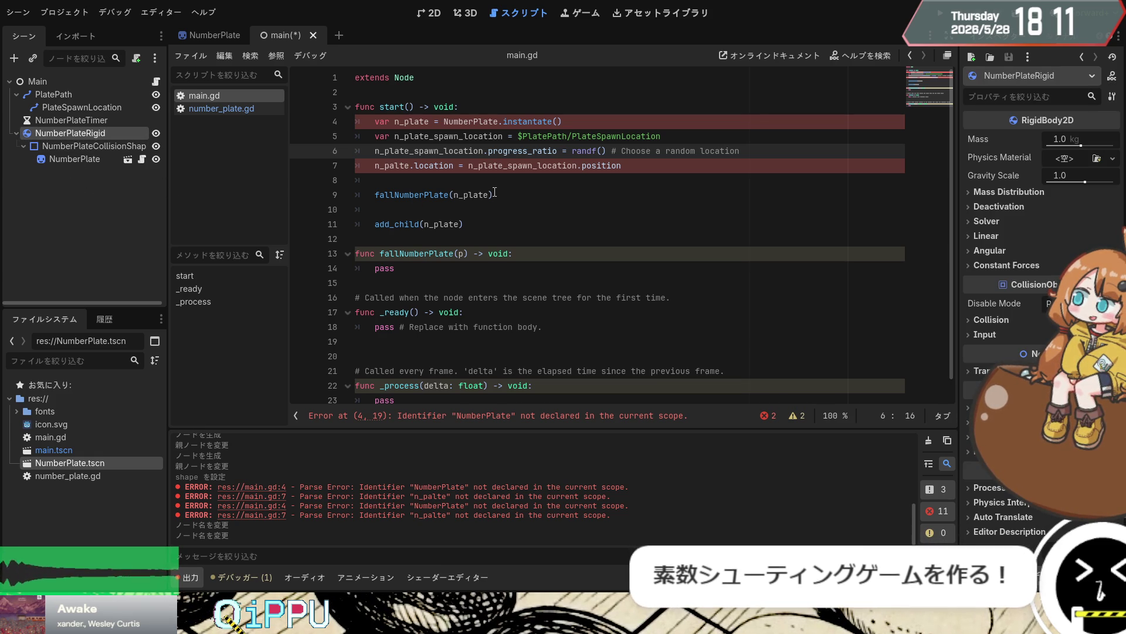
double_click(474, 121)
type("NumberPlateRigid")
left_click(515, 200)
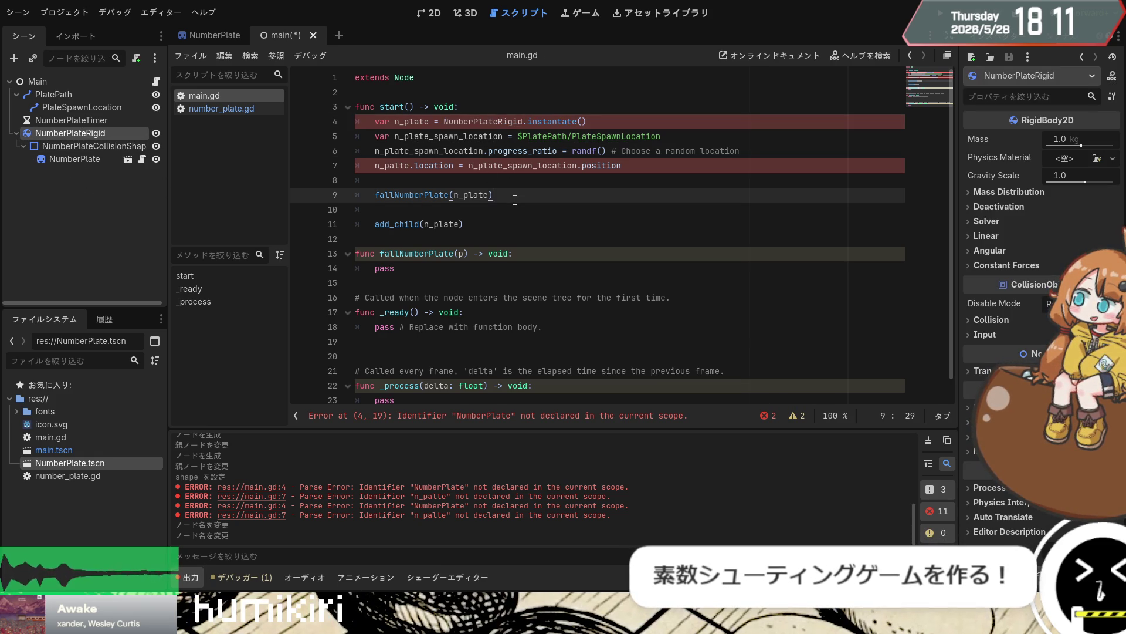
key("ctrl+s")
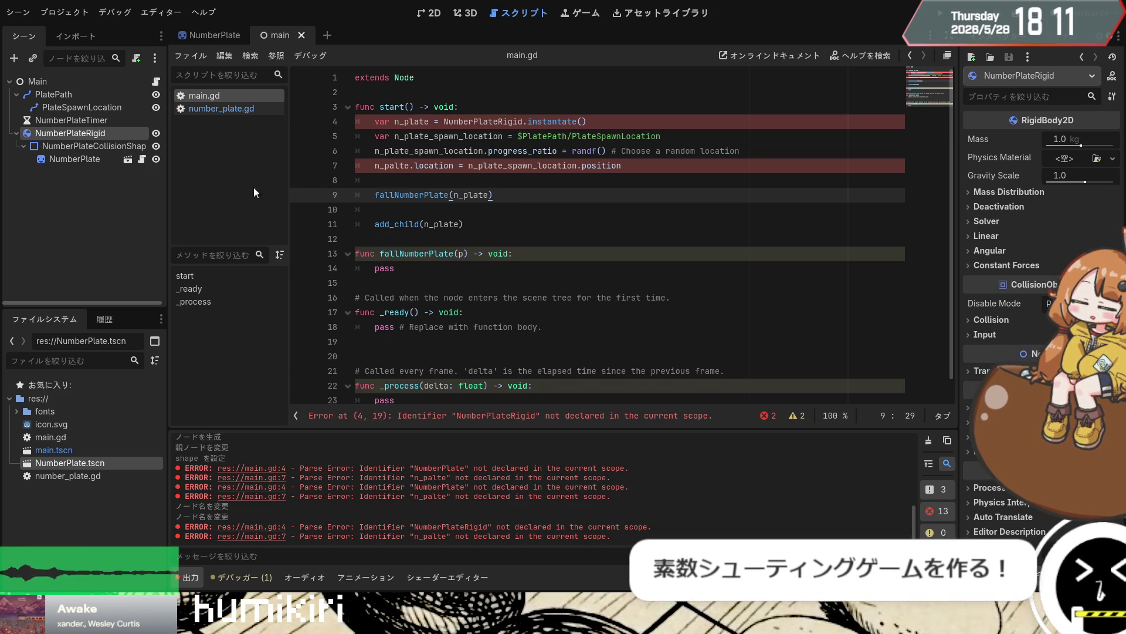
left_click(564, 219)
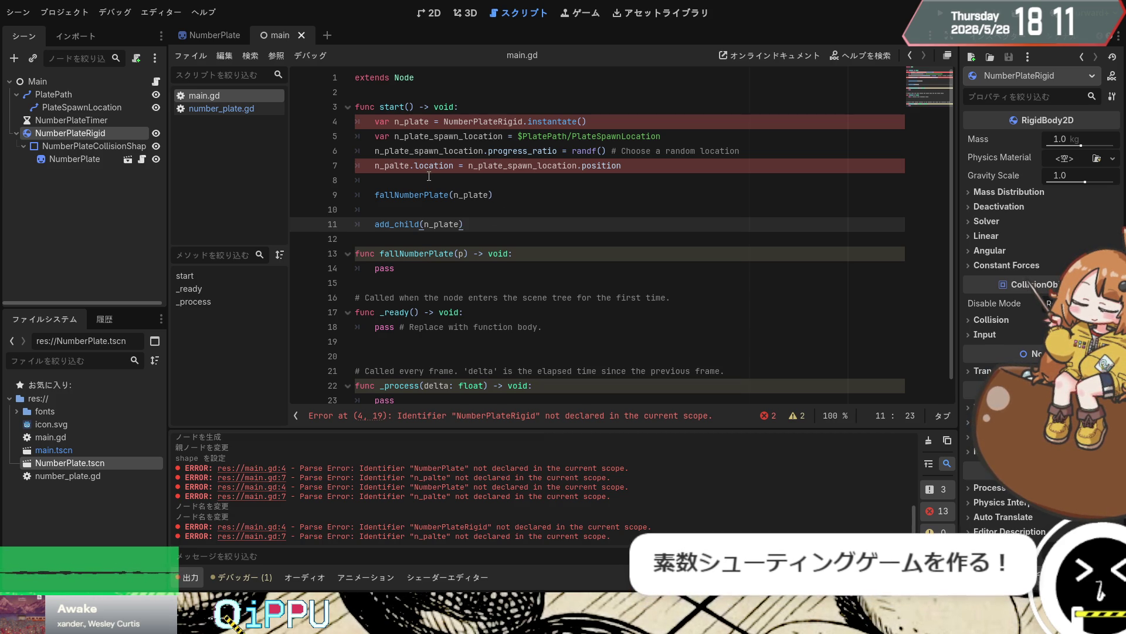
left_click(442, 78)
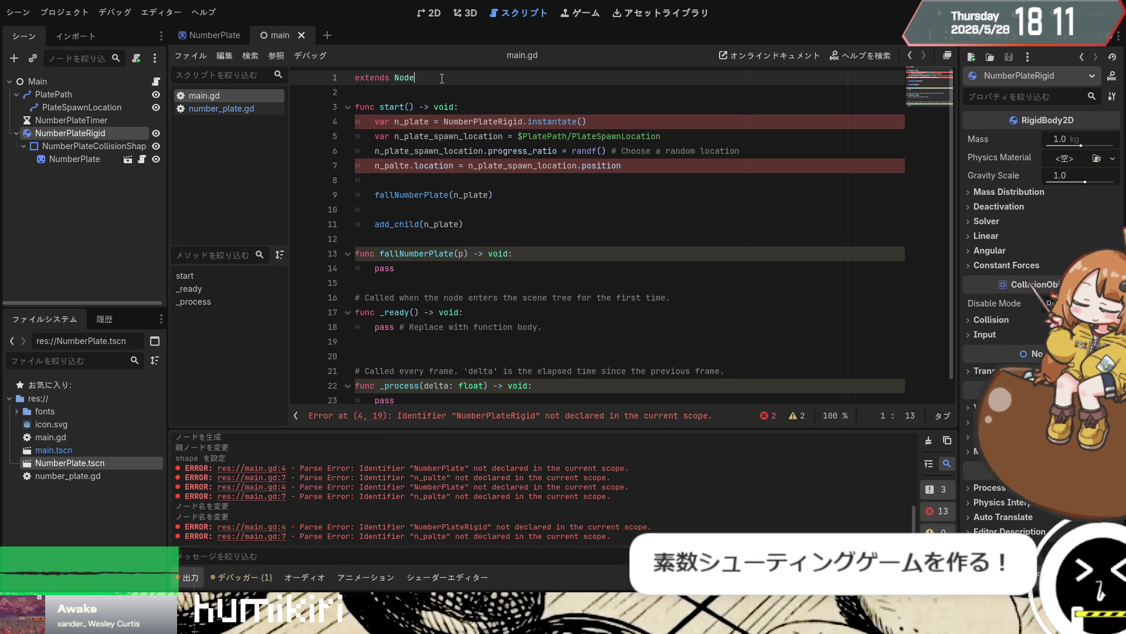
key("Return")
key("Return")
type("@expor")
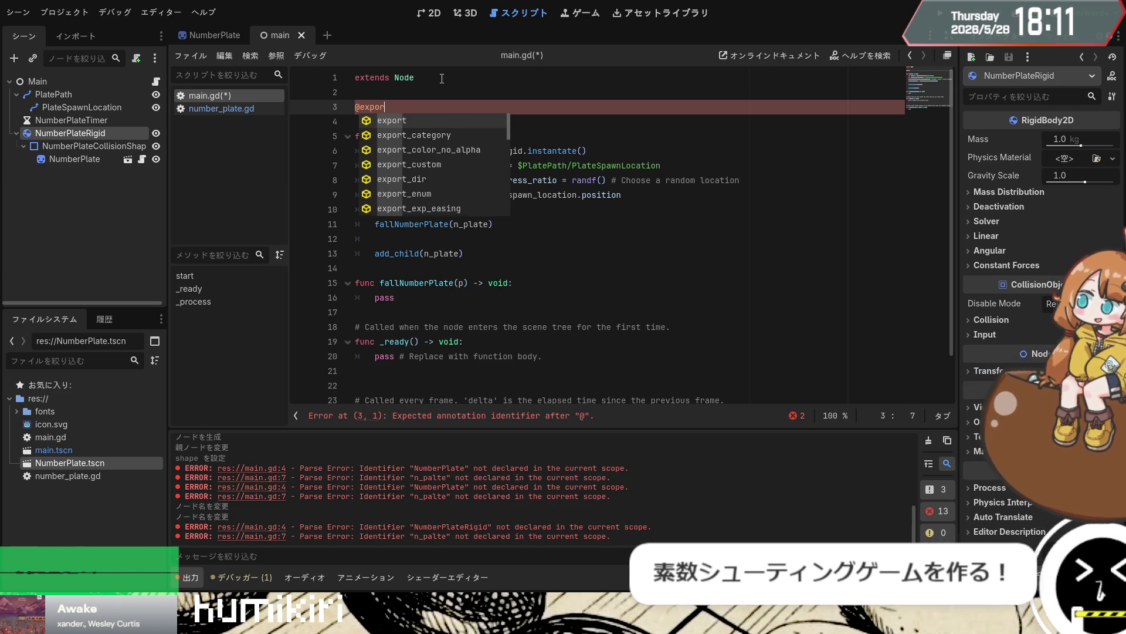
key("Return")
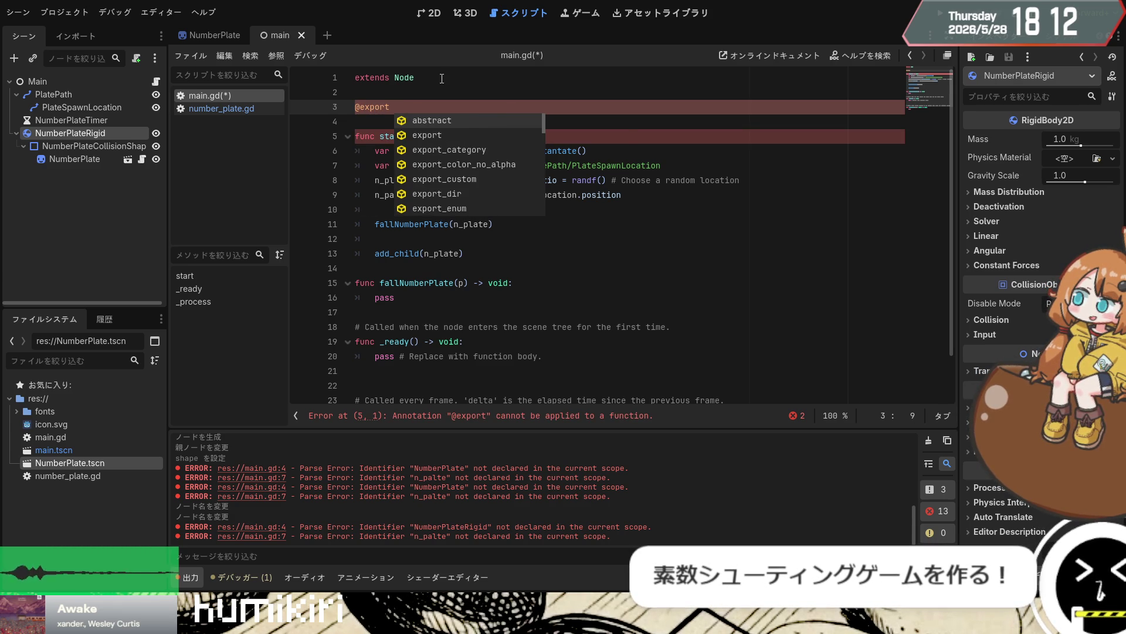
type("var n")
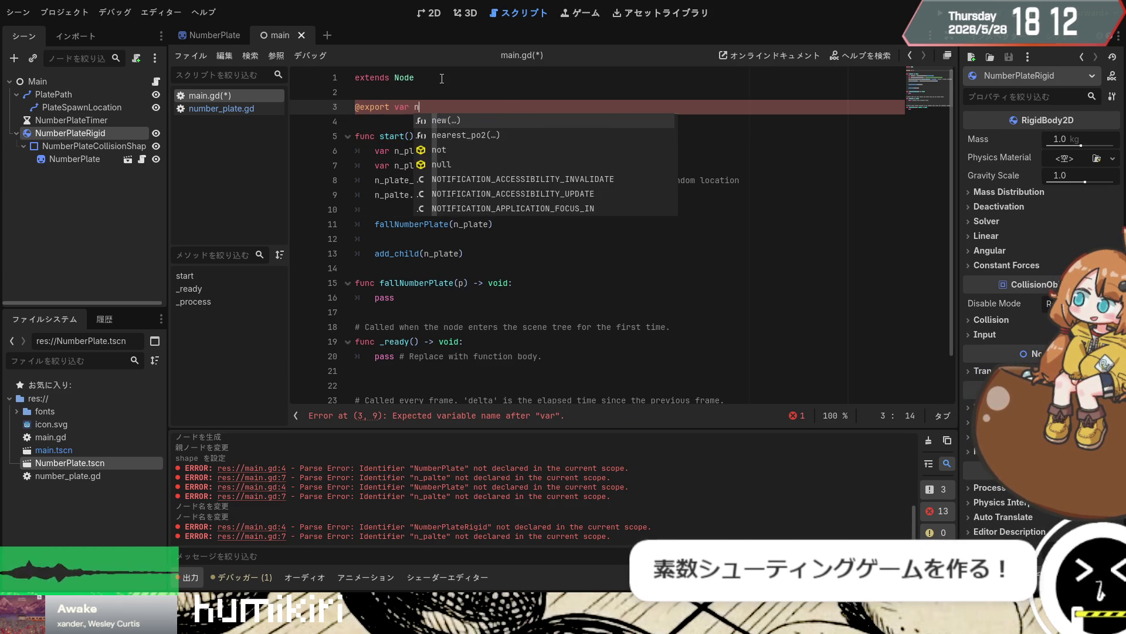
key("Escape")
type("umber")
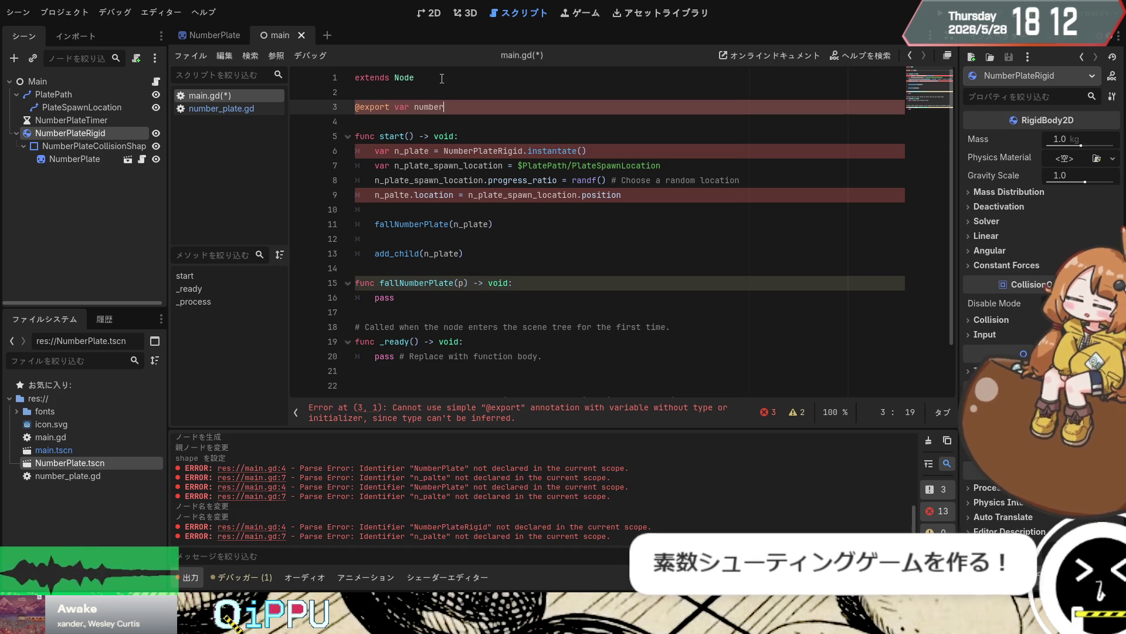
type("_plate: P")
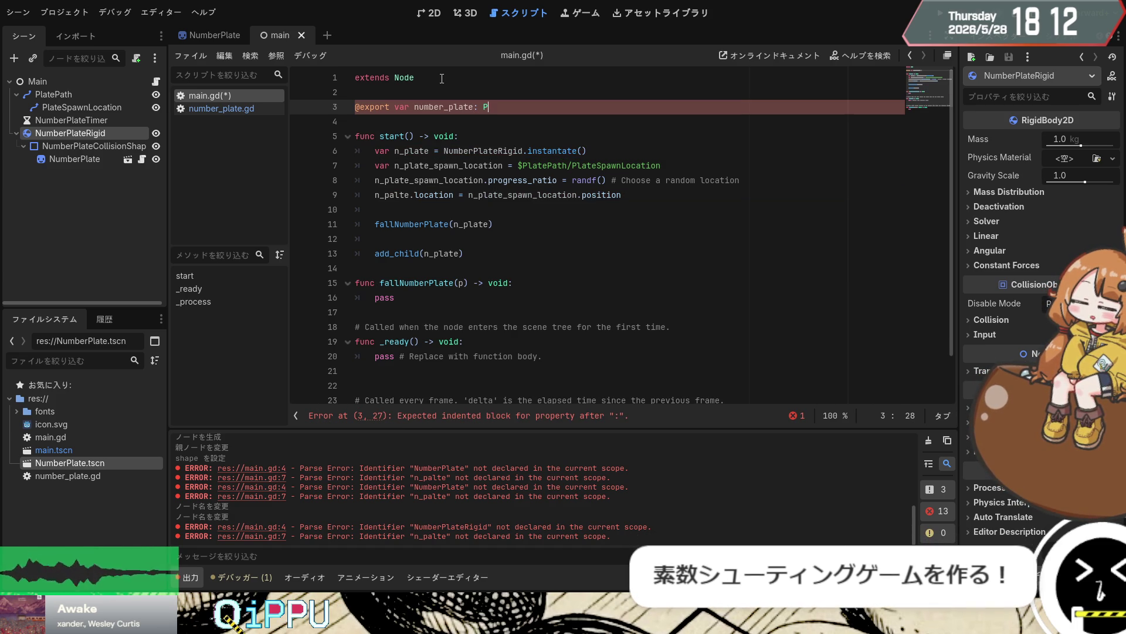
type("a")
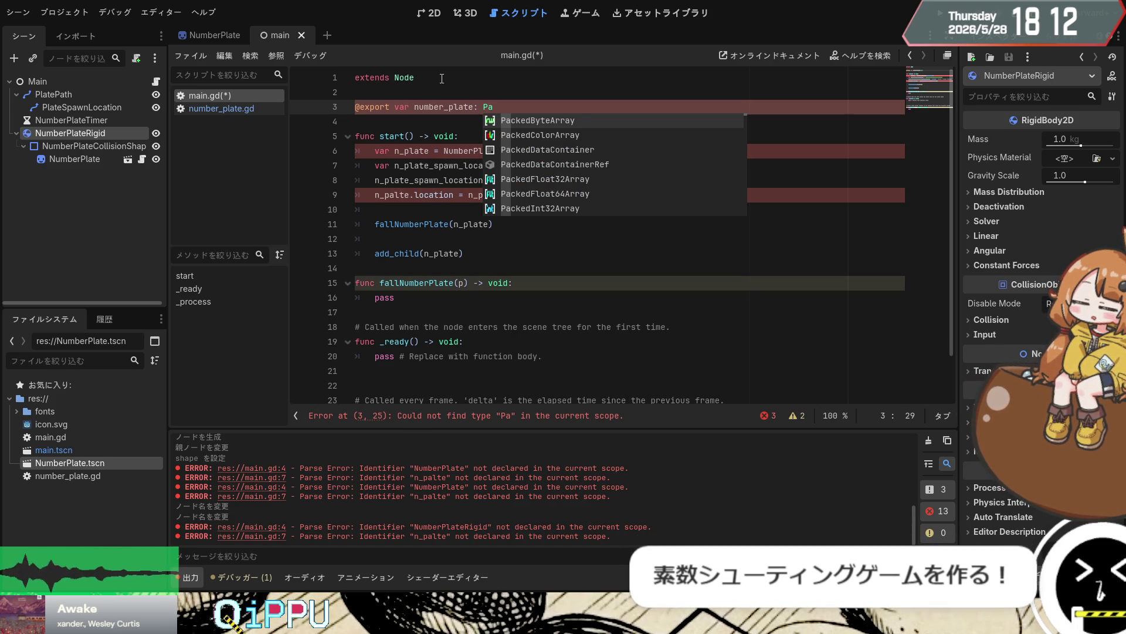
type("cked")
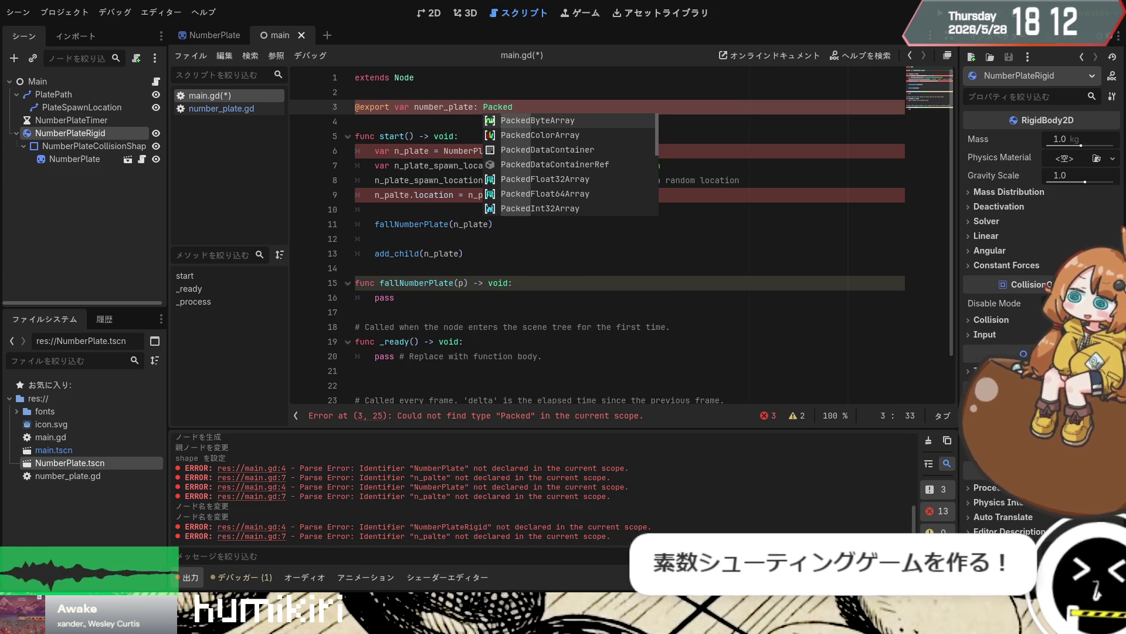
type("Scene")
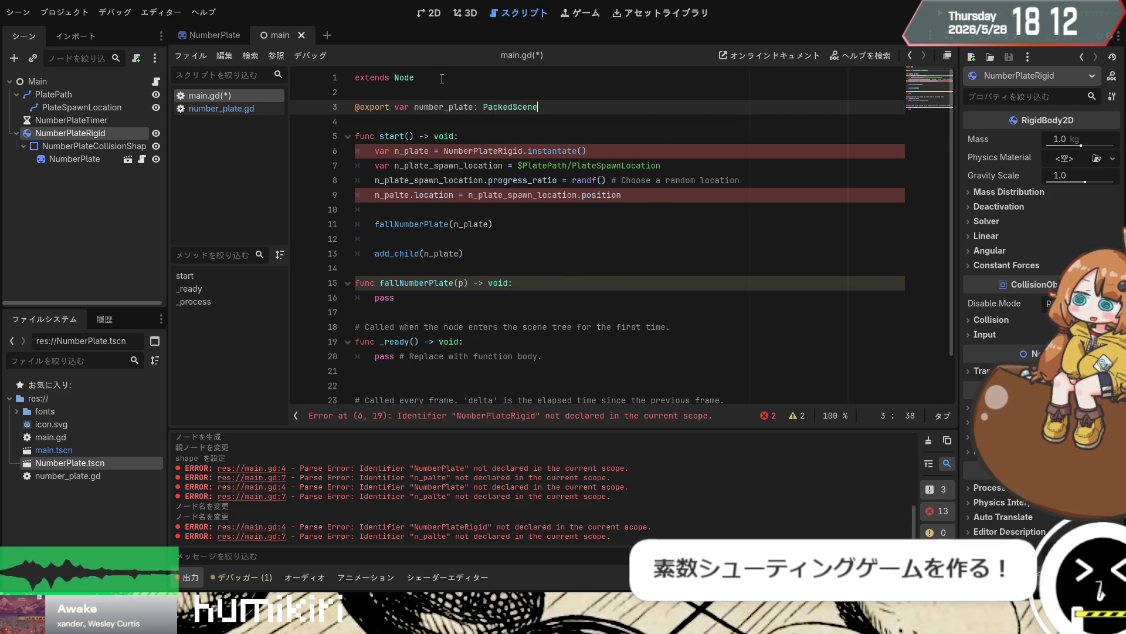
double_click(435, 104)
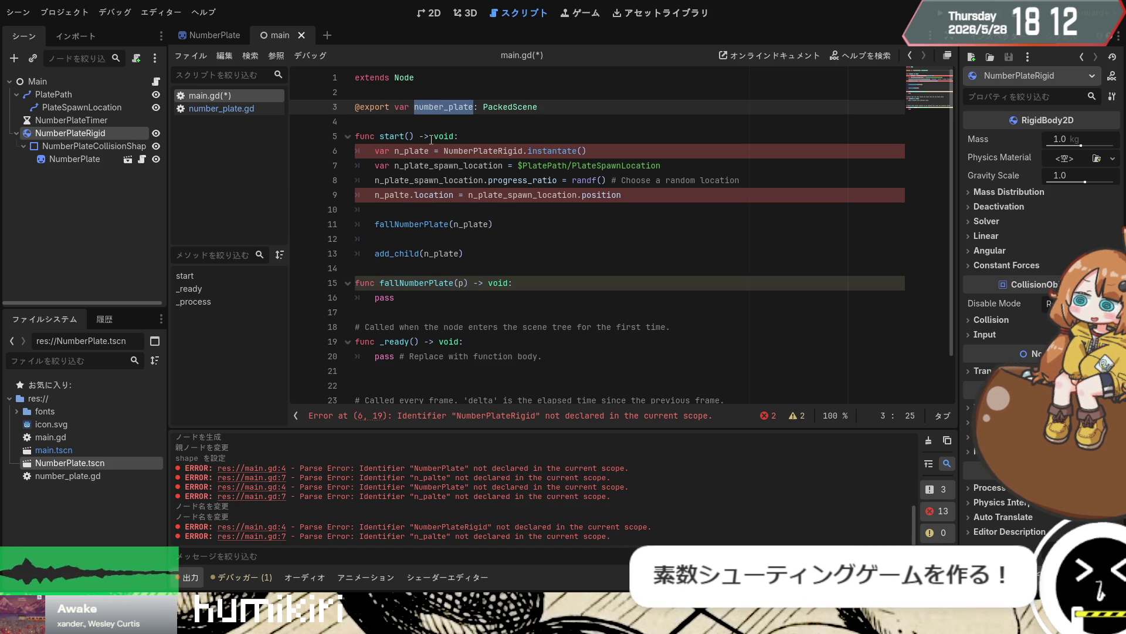
Step: Use number_plate on line 6, fix the n_palte typo on line 9, and save
double_click(382, 151)
key("Delete")
key("Delete")
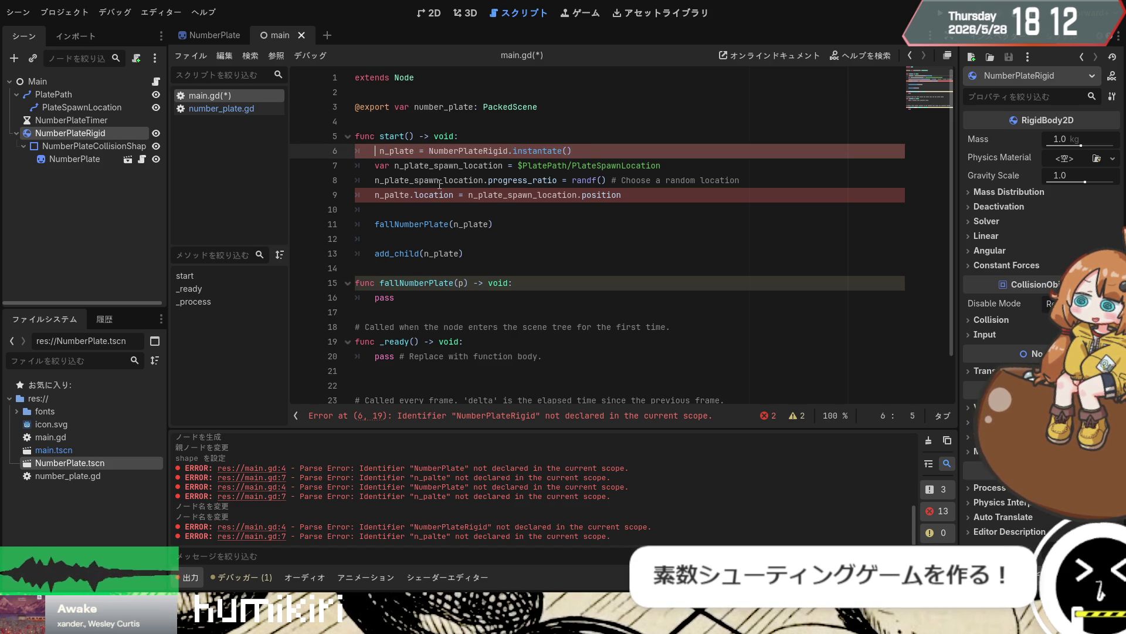
type("num")
key("Tab")
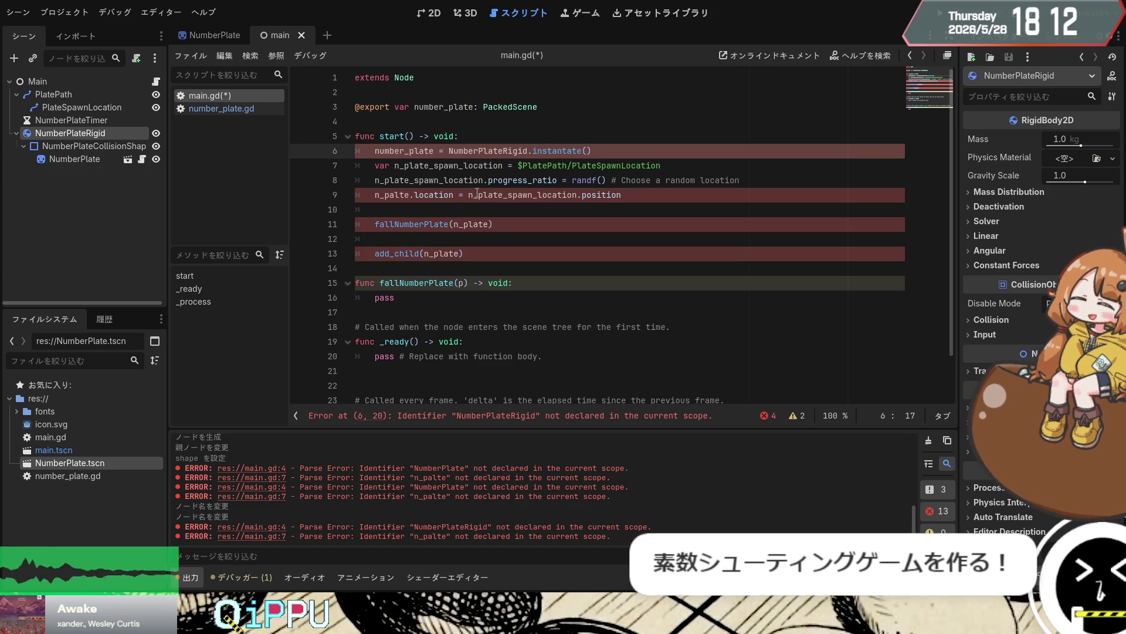
double_click(397, 195)
type("num")
key("Tab")
left_click(526, 229)
key("ctrl+s")
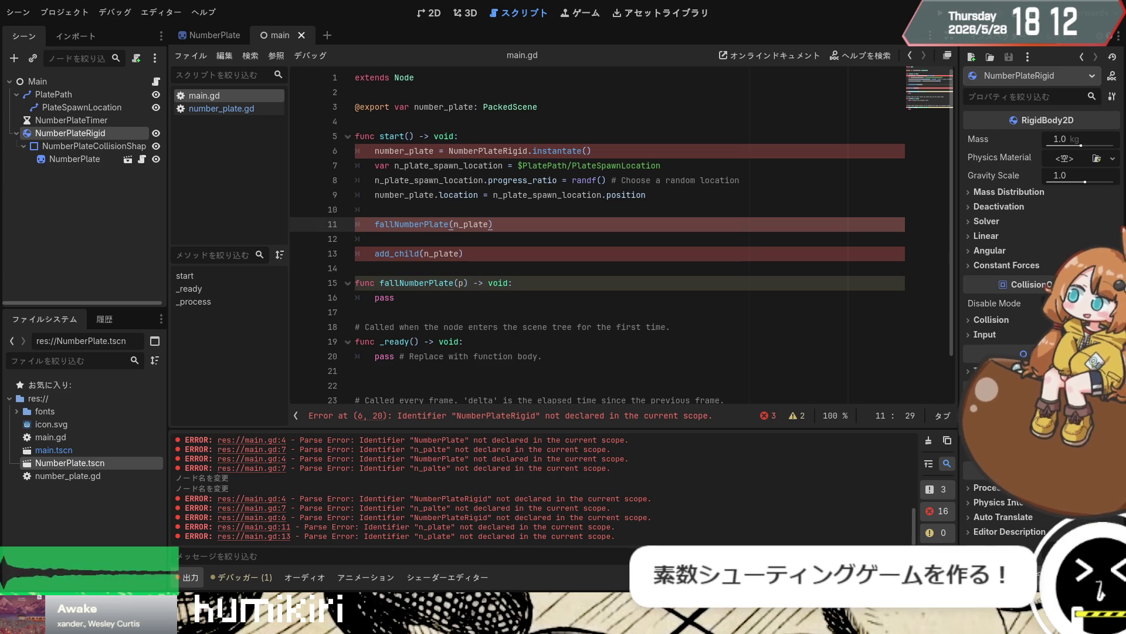
Step: Rewrite line 6 to store the instantiated number_plate in a local n_plate variable
double_click(465, 152)
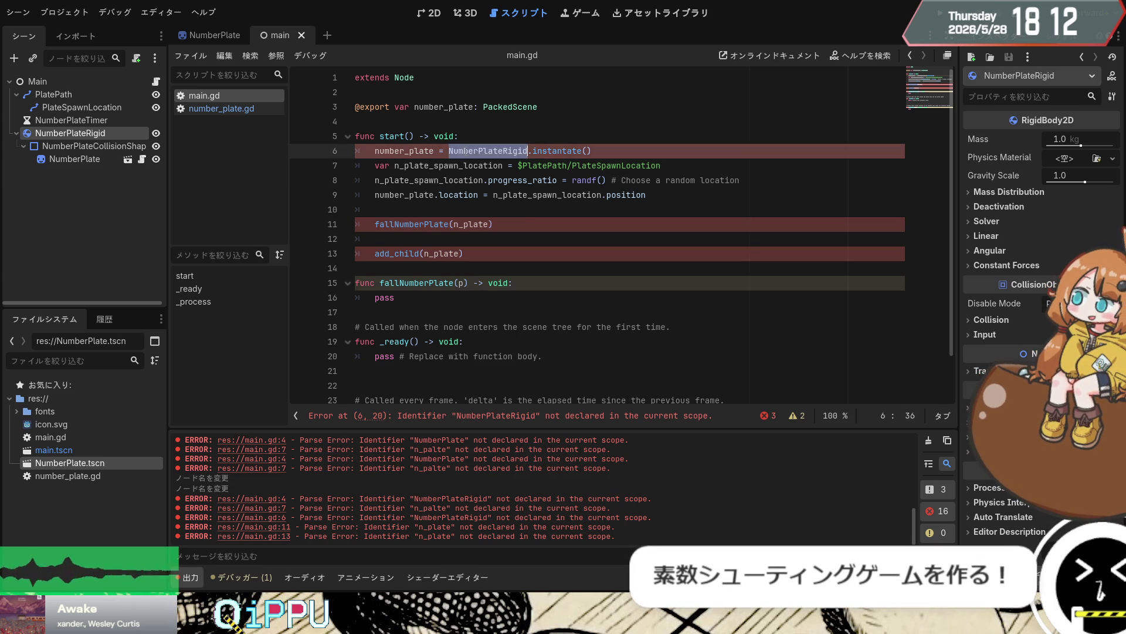
type("number_plate")
left_click(520, 197)
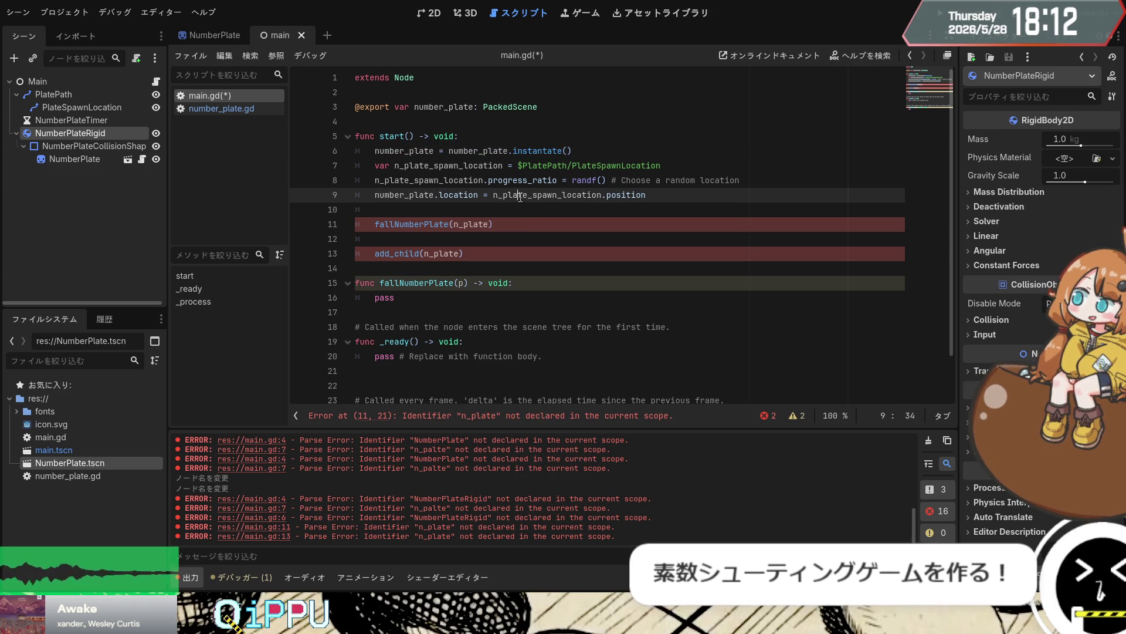
left_click(376, 151)
type("var")
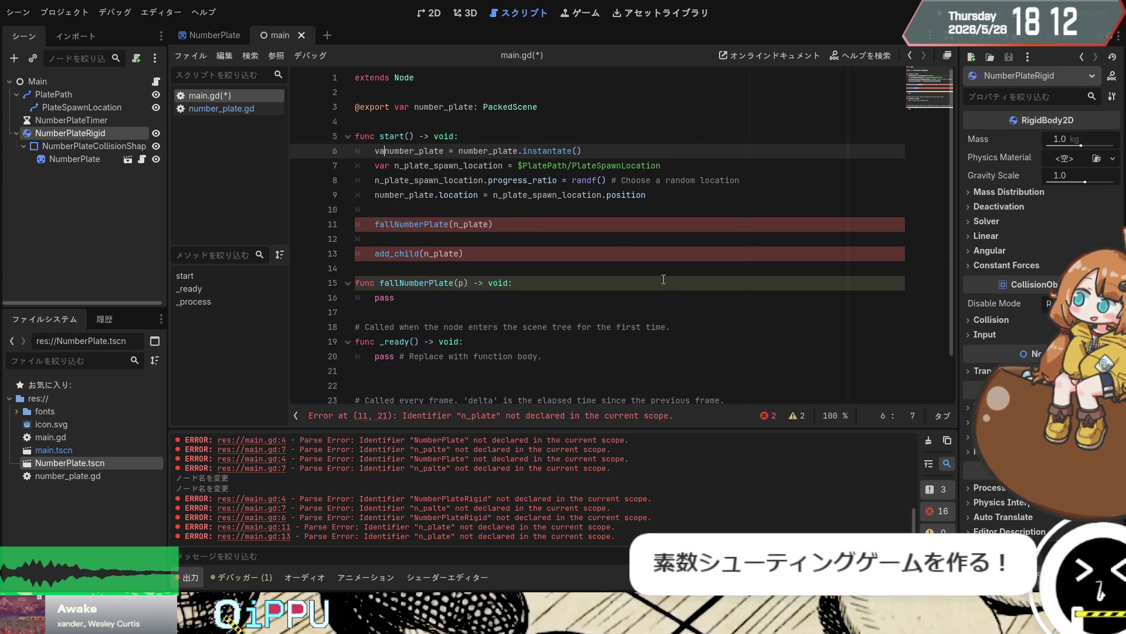
key("Delete")
key("Delete")
key("Delete")
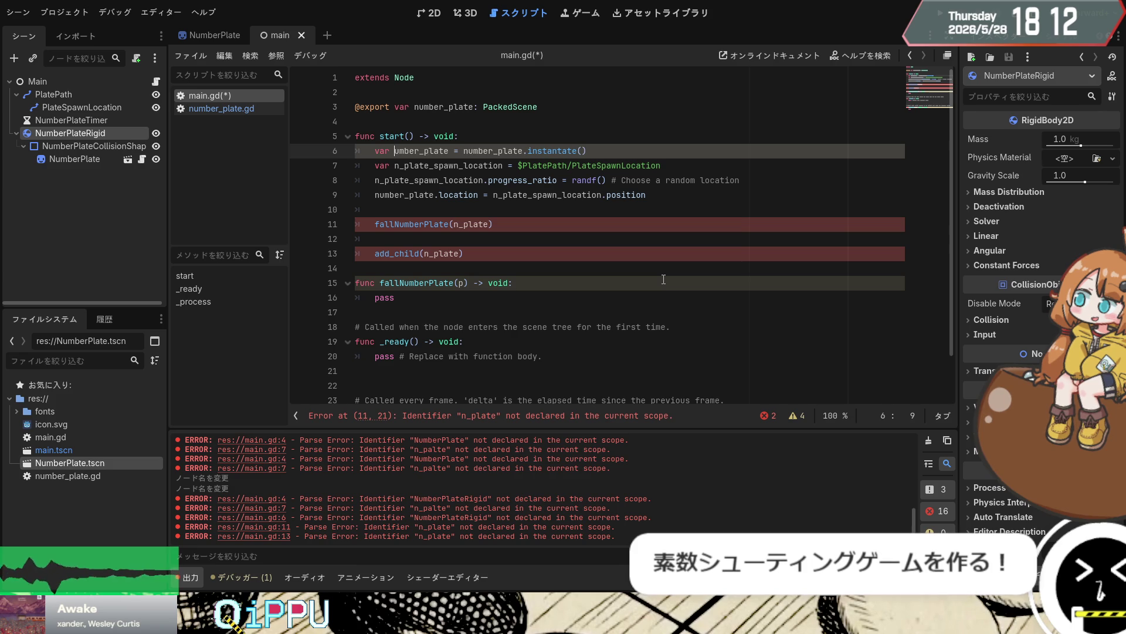
type("n")
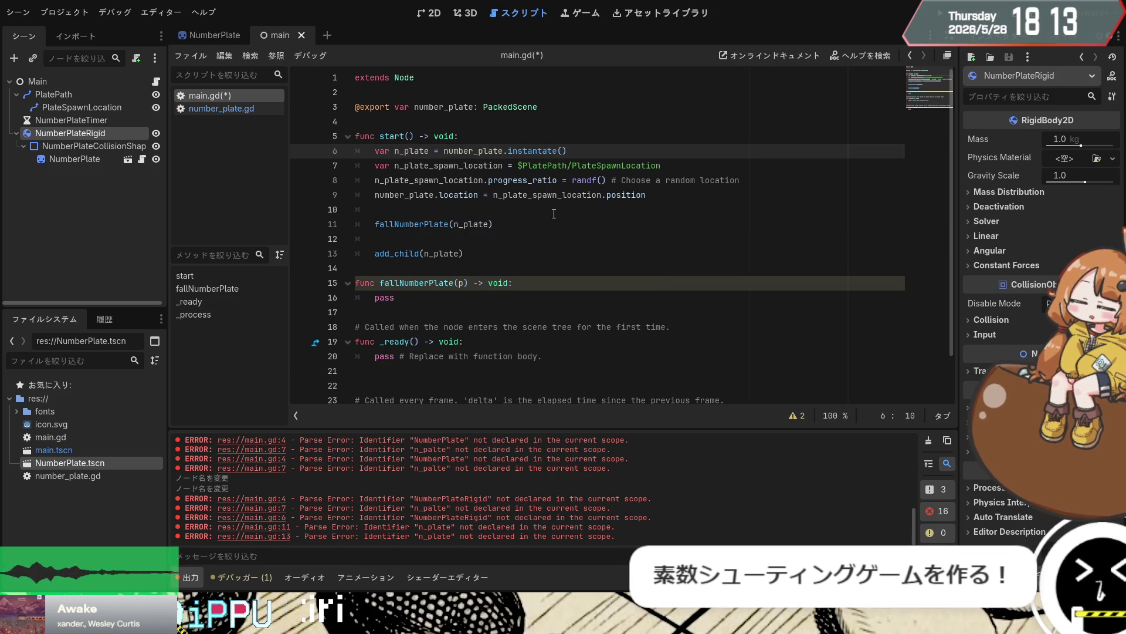
double_click(409, 151)
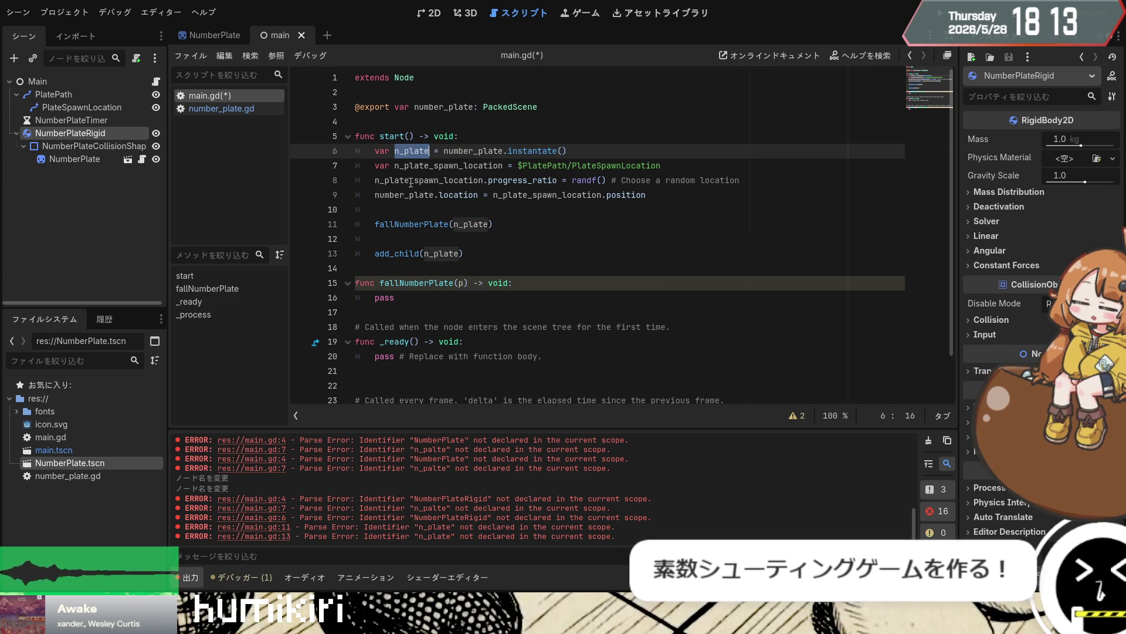
Step: Use n_plate for the position on line 9, save main.gd, and run the project
left_click(419, 253)
double_click(404, 196)
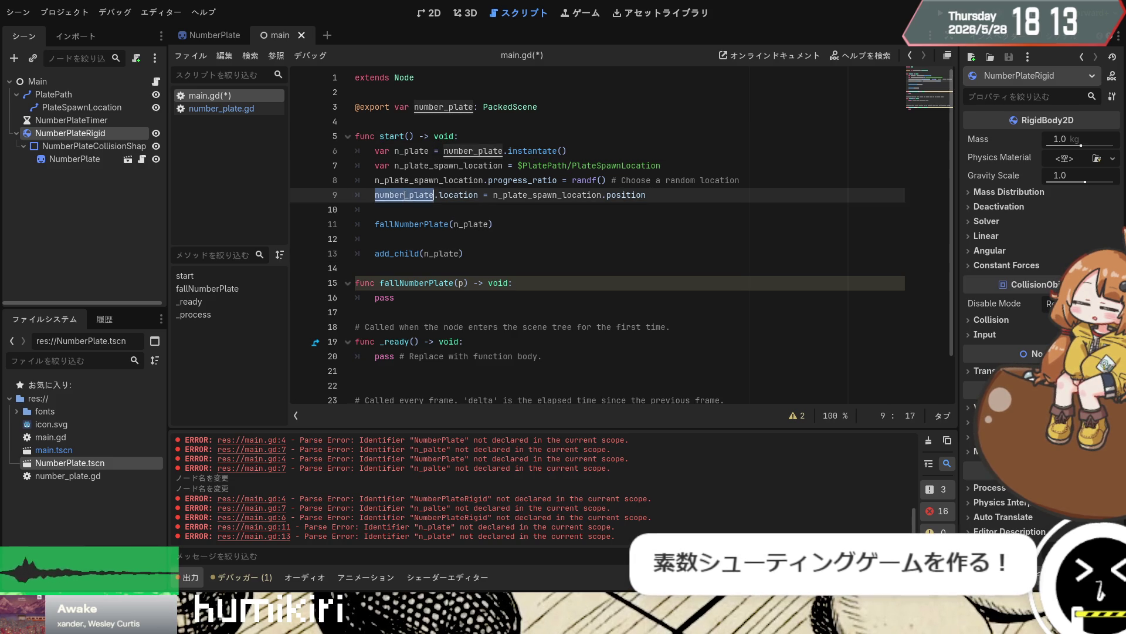
type("n_plate")
left_click(590, 253)
key("ctrl+s")
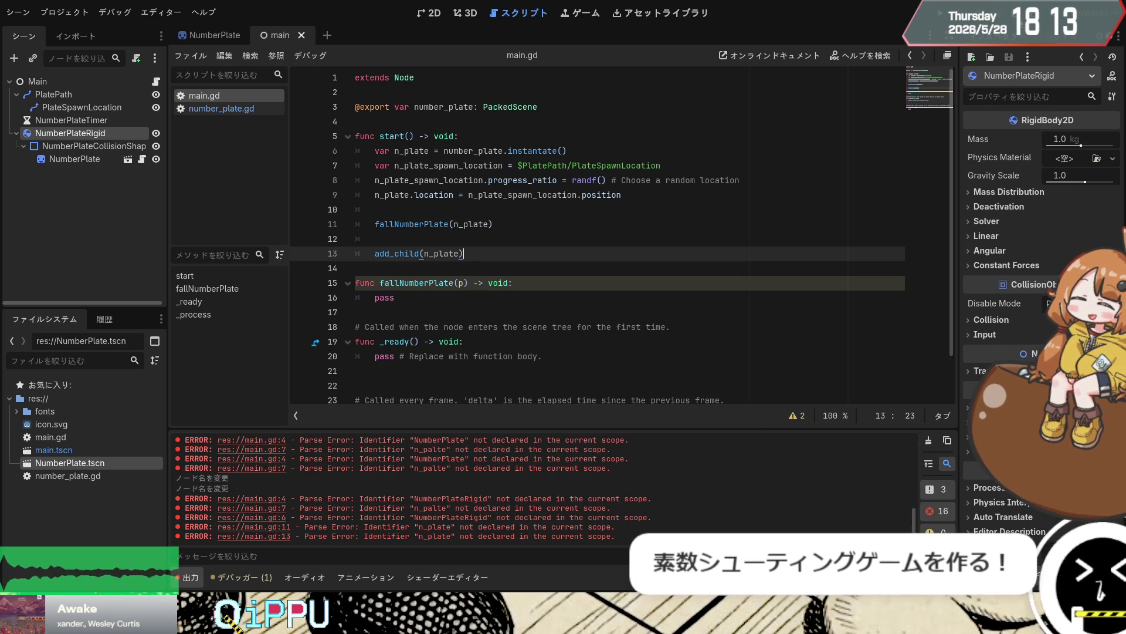
key("F5")
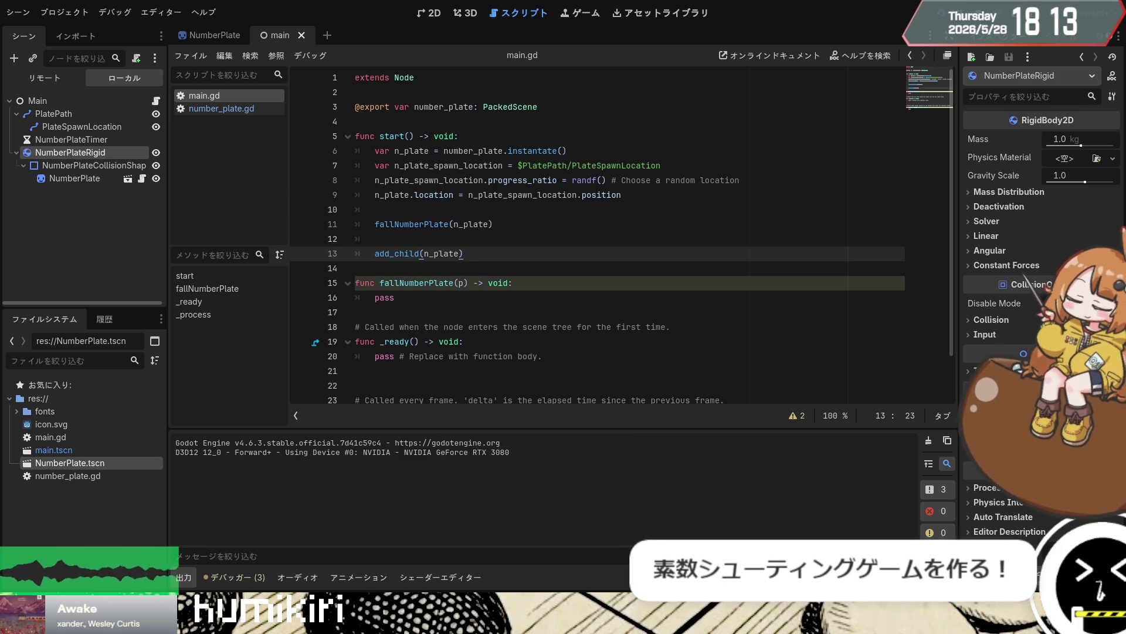
Step: Stop the running game and select the start function name
key("F8")
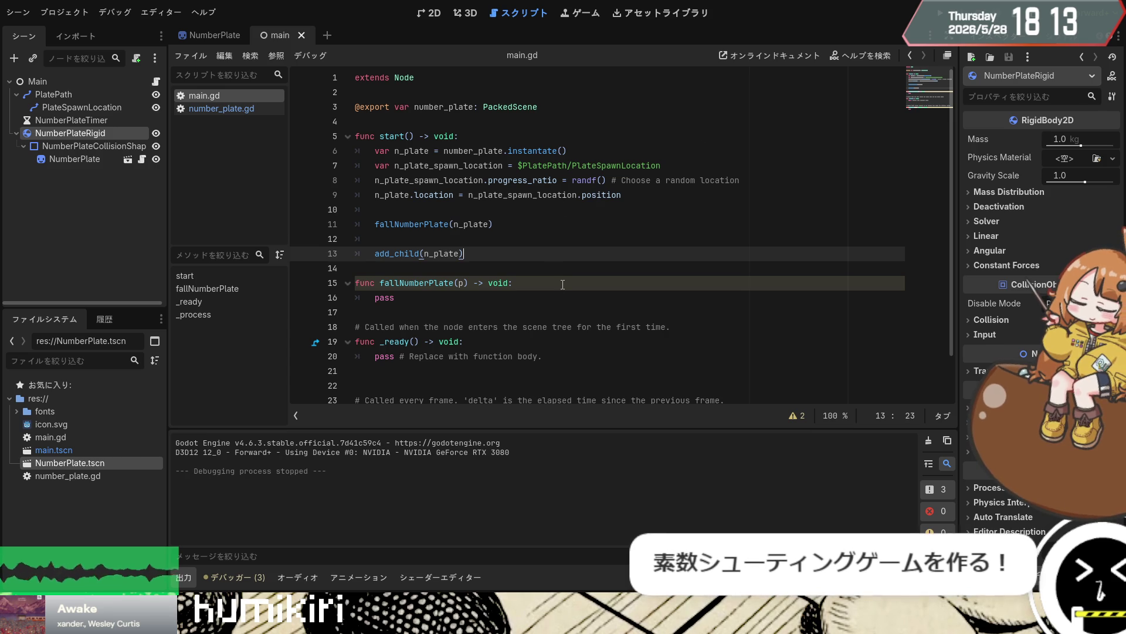
left_click(389, 136)
double_click(389, 136)
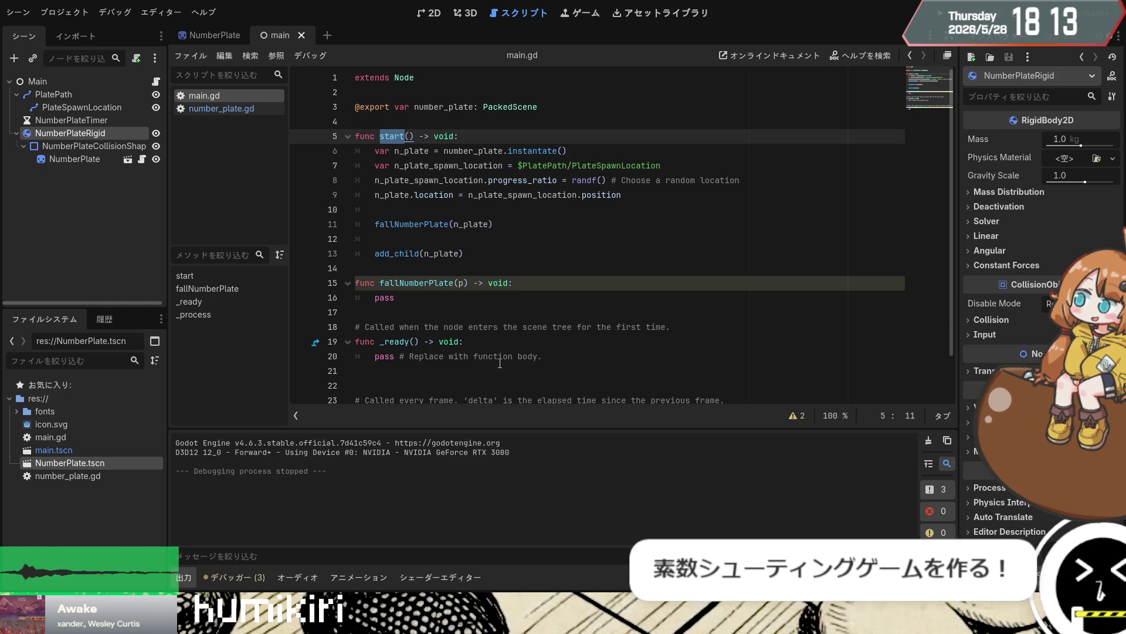
Step: Add a start() call inside _ready() and run the project again
left_click(490, 343)
key("Return")
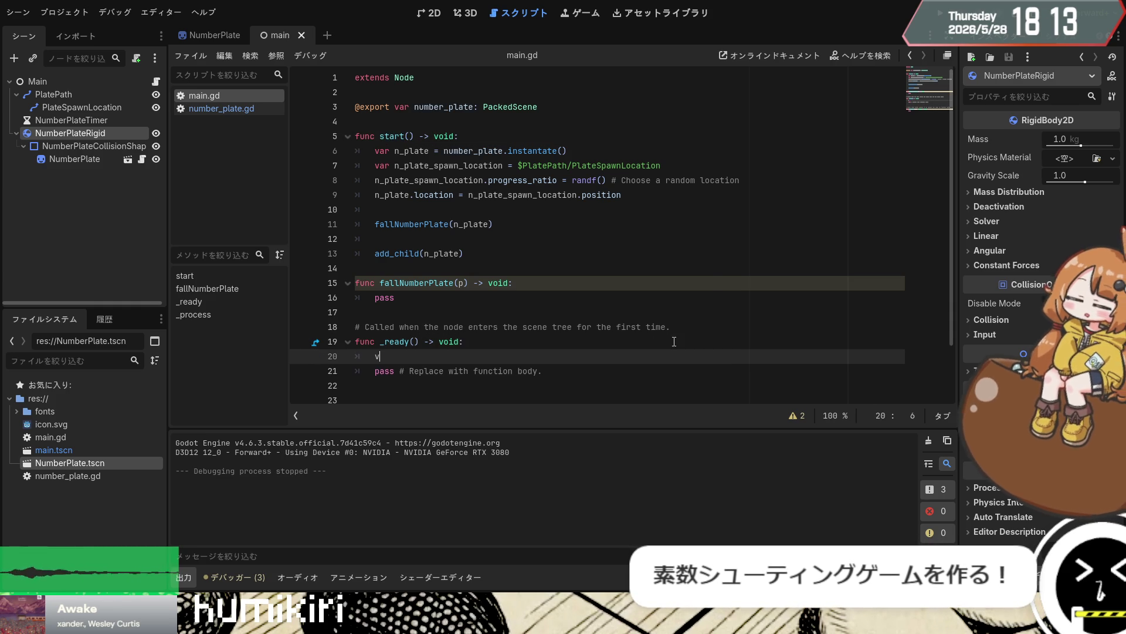
type("v")
key("BackSpace")
type("start")
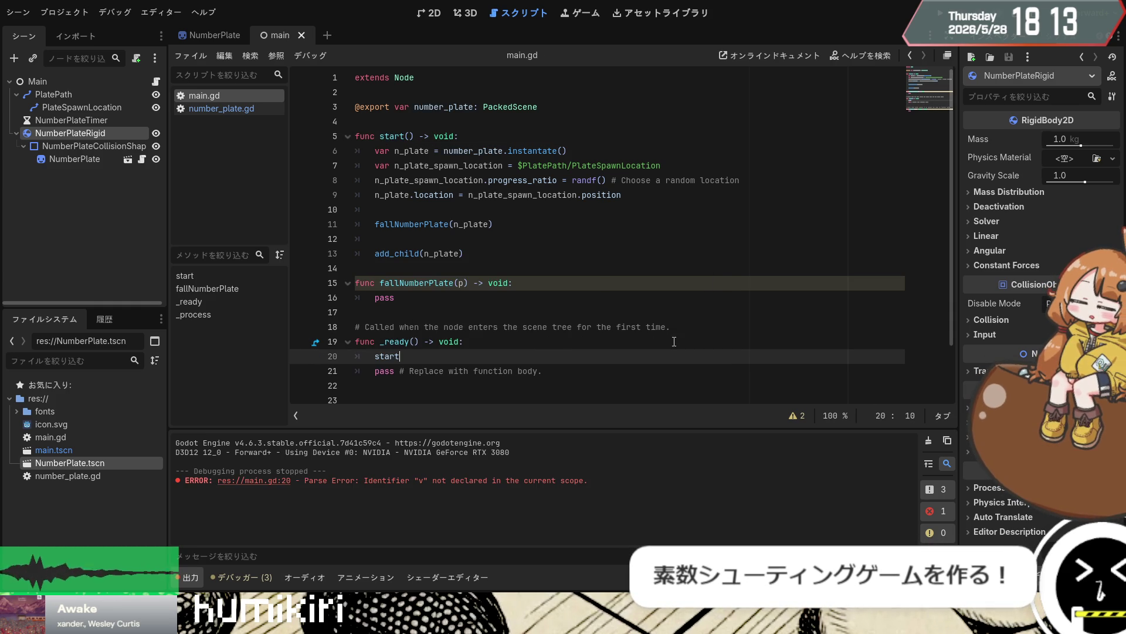
type("()")
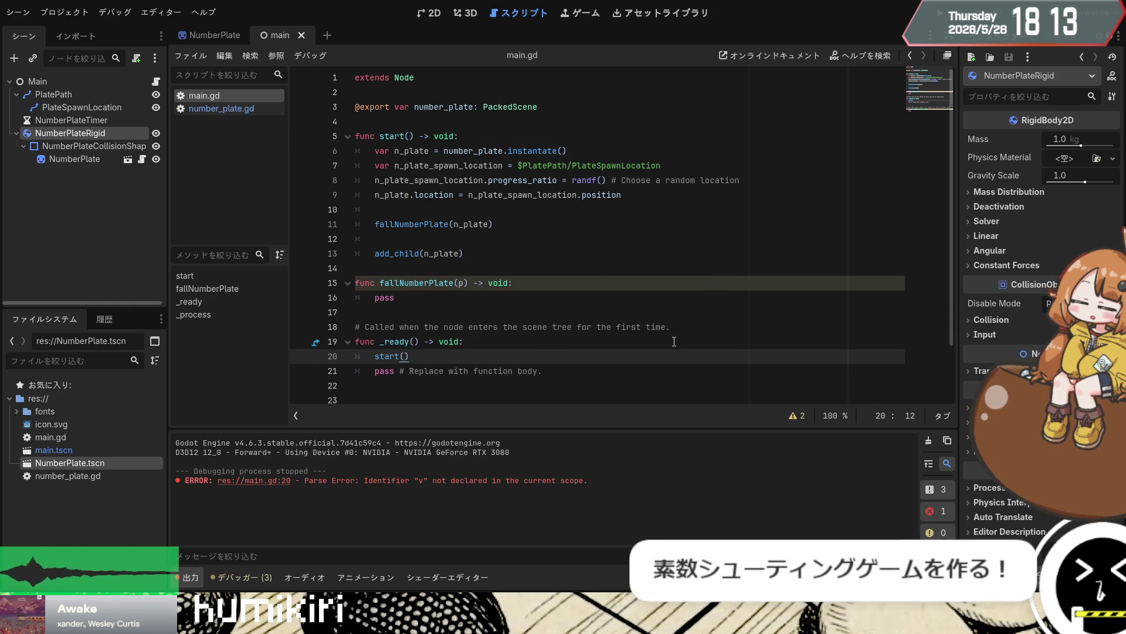
left_click(660, 296)
key("F5")
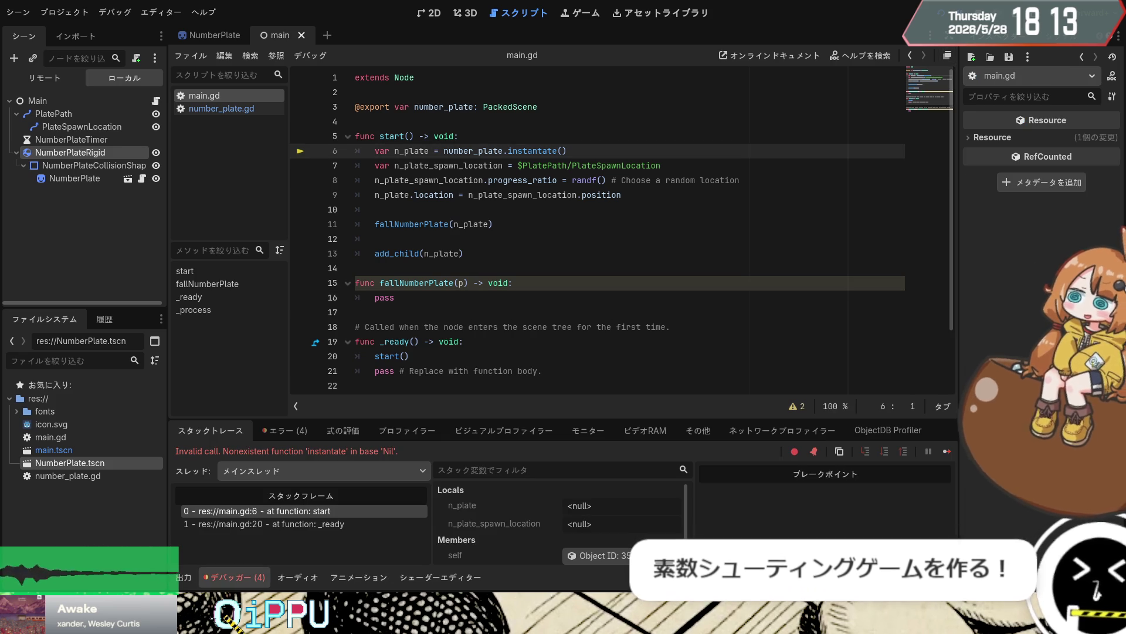
Step: Stop the crashed run and expand the "Nonexistent function 'instantate'" error in the Errors tab
key("F8")
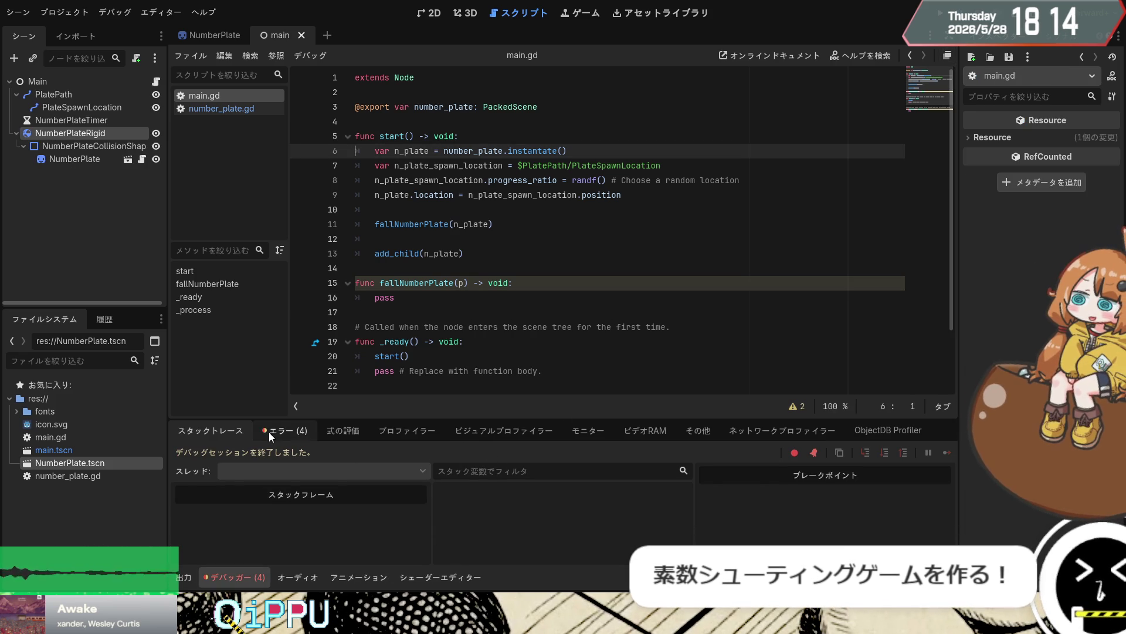
left_click(284, 431)
double_click(400, 515)
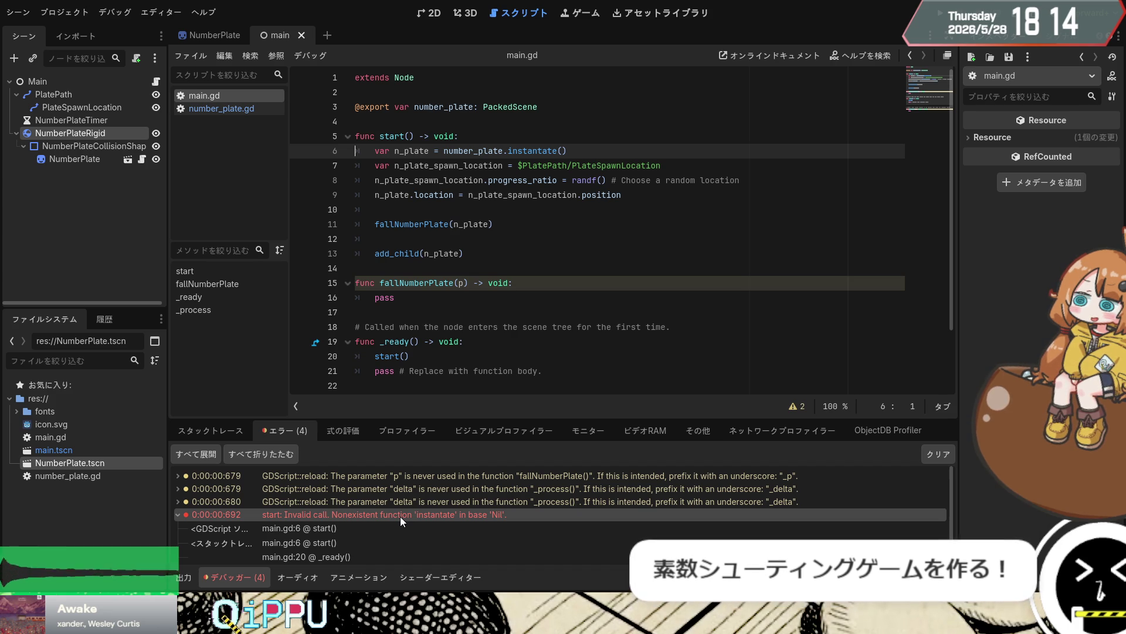
scroll(400, 516, "down", 1)
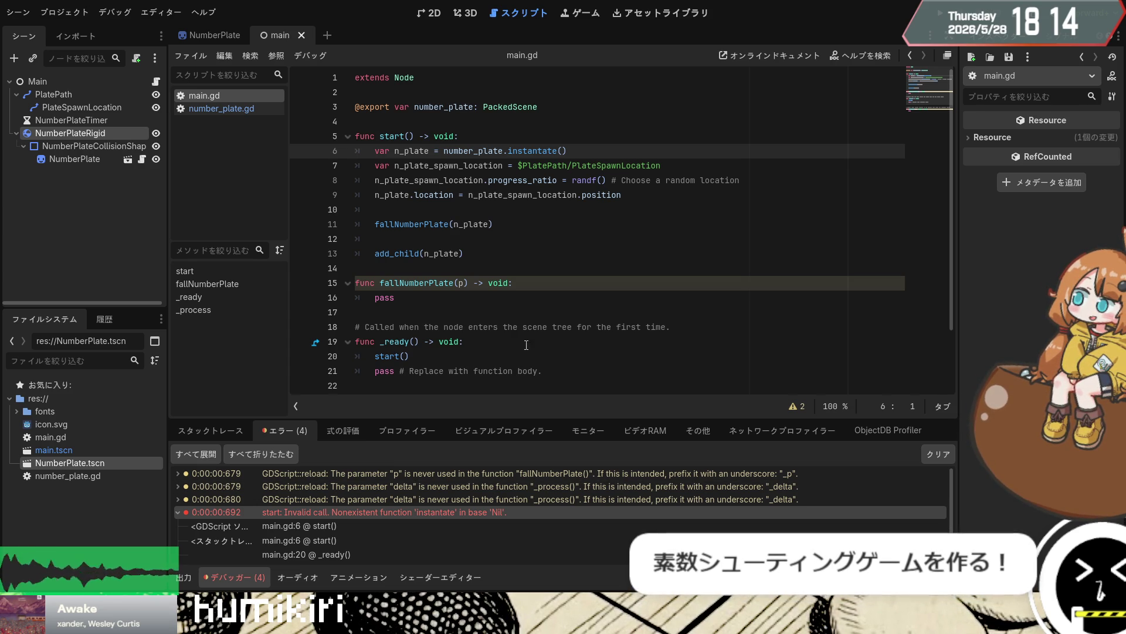
Step: Correct 'instantate' to 'instantiate' in main.gd and save the script
left_click(543, 151)
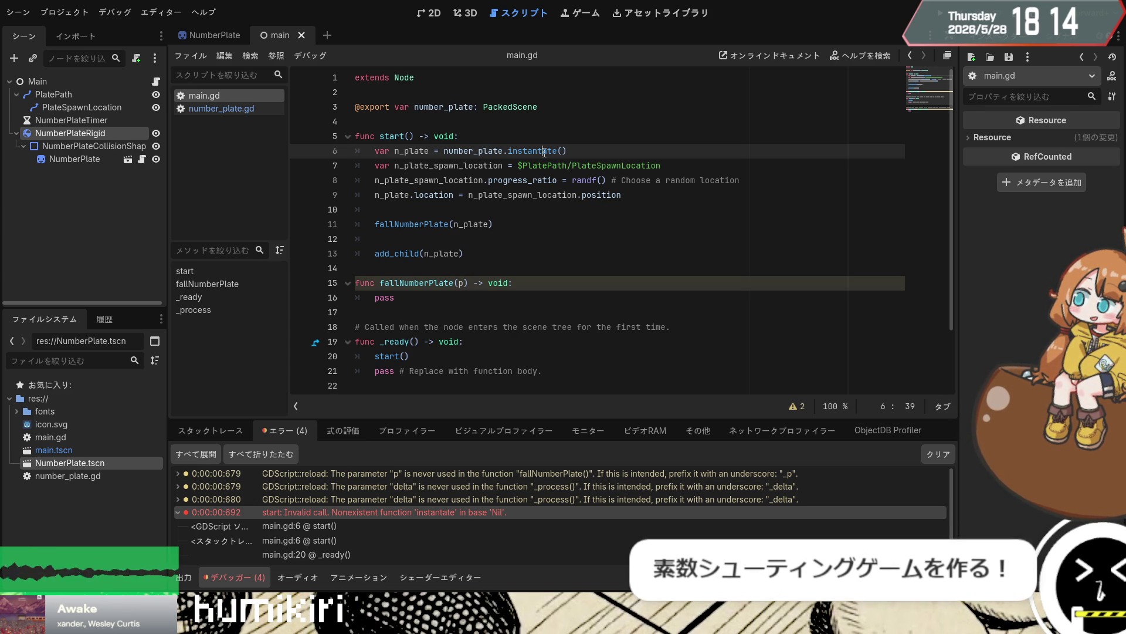
type("i")
key("ctrl+s")
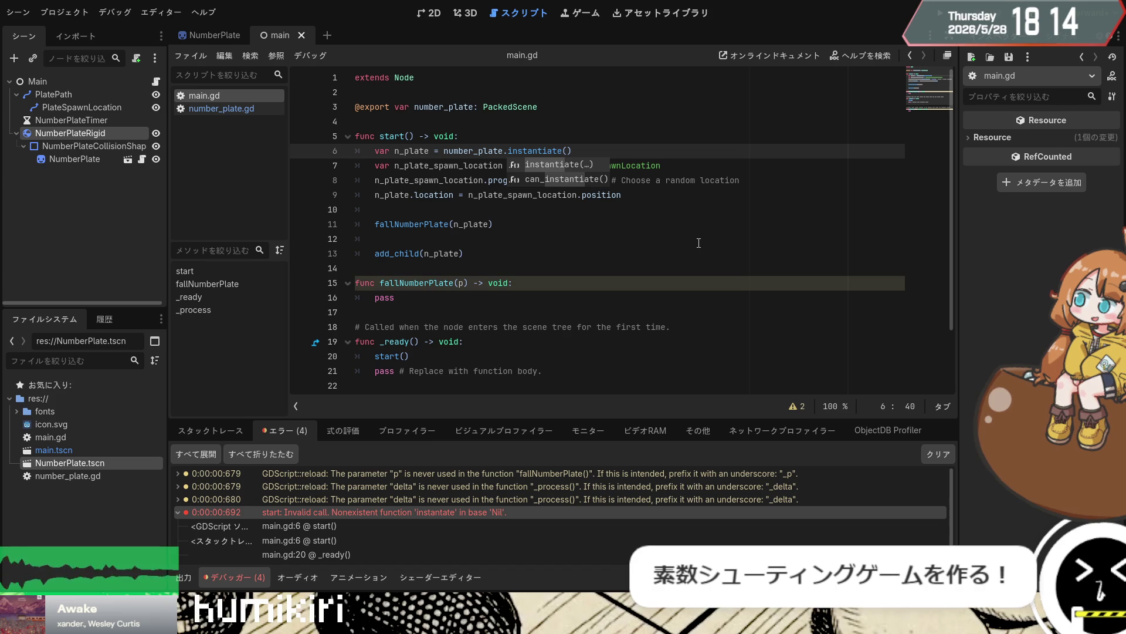
key("End")
key("shift+Up")
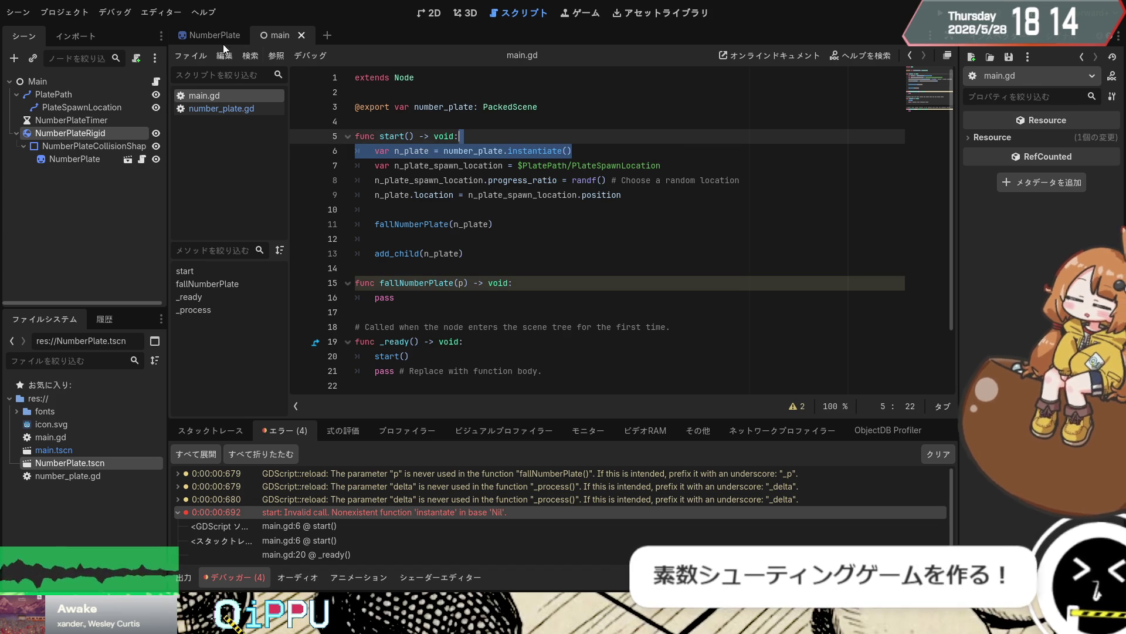
Step: Rerun the project and expand the "Cannot call method 'instantiate' on a null value" error
left_click(941, 21)
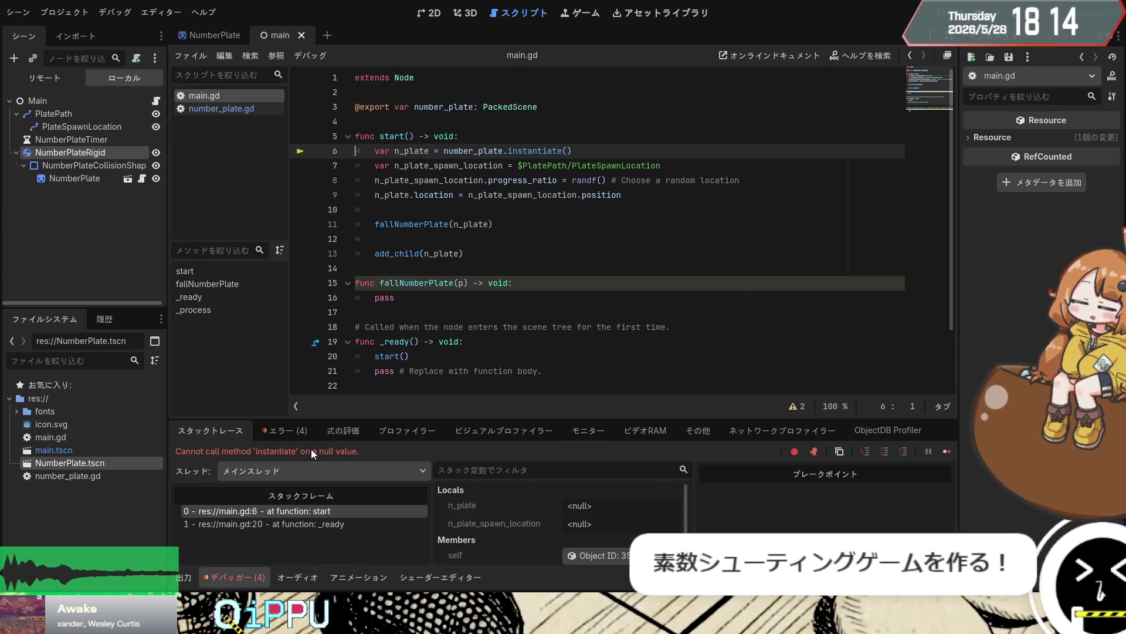
left_click(287, 432)
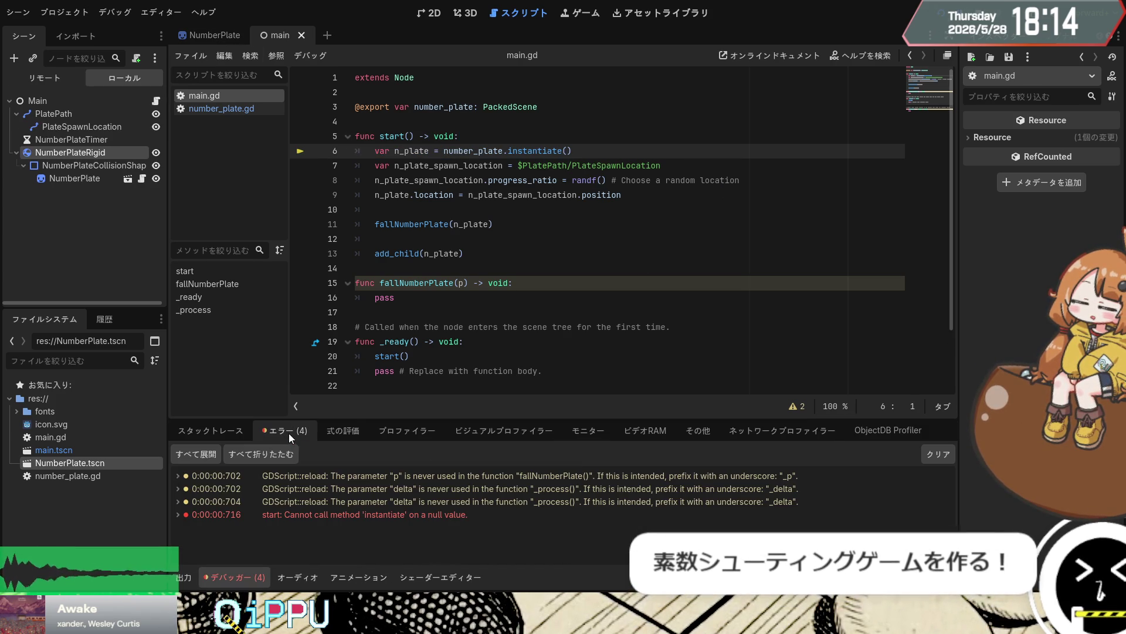
double_click(389, 515)
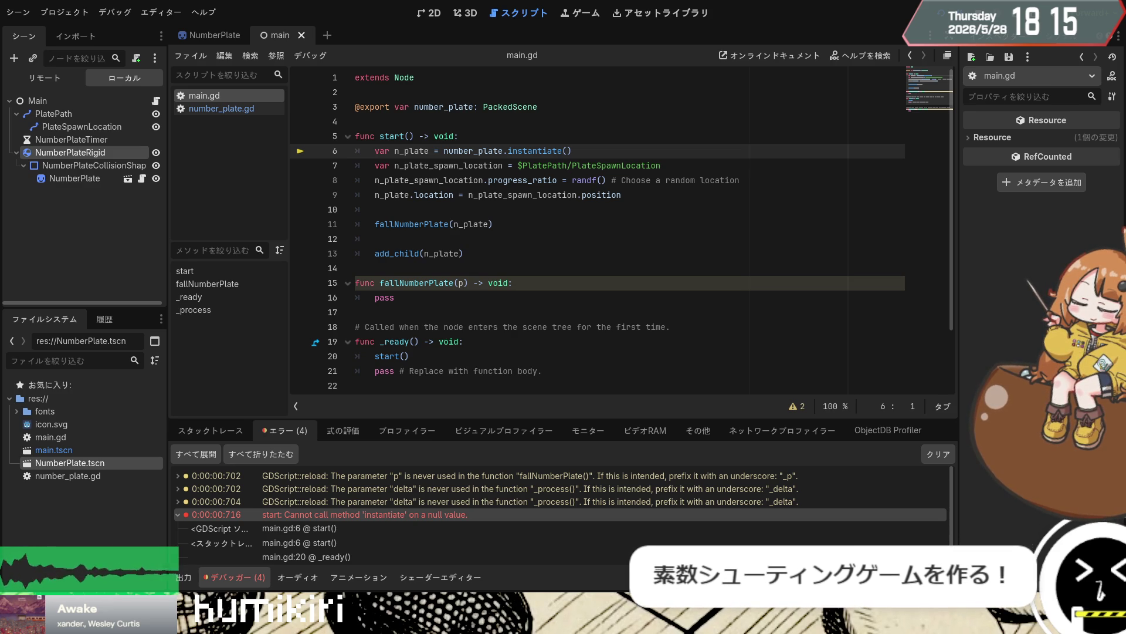
Step: Rename number_plate to number_plate_scene on lines 3 and 6 of main.gd and save
left_click(474, 107)
type("_")
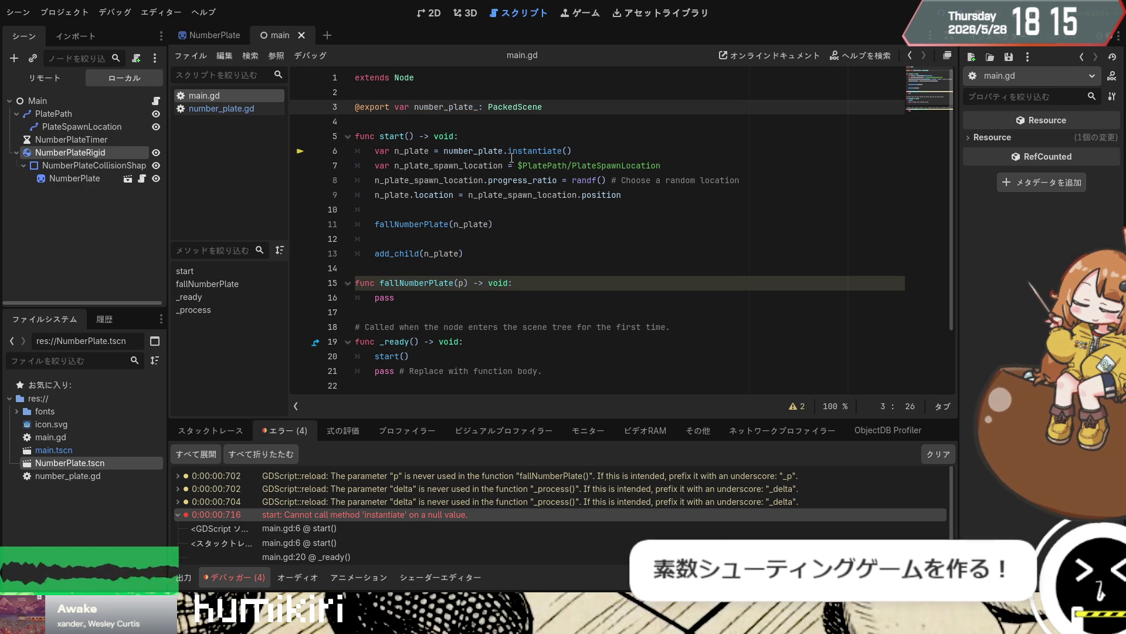
type("s")
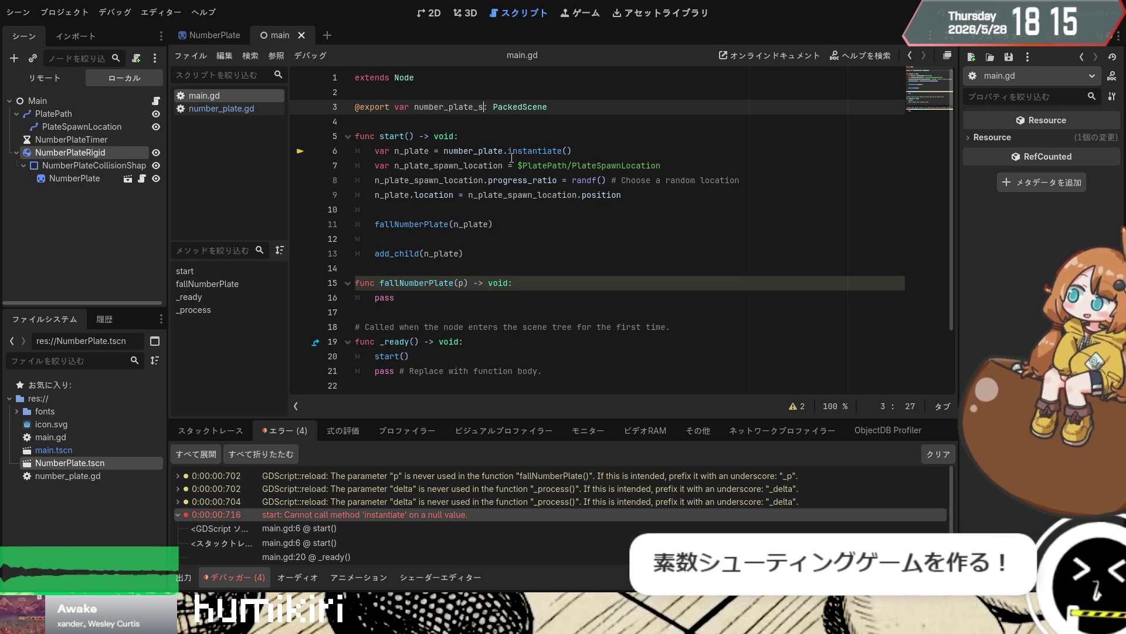
type("cene")
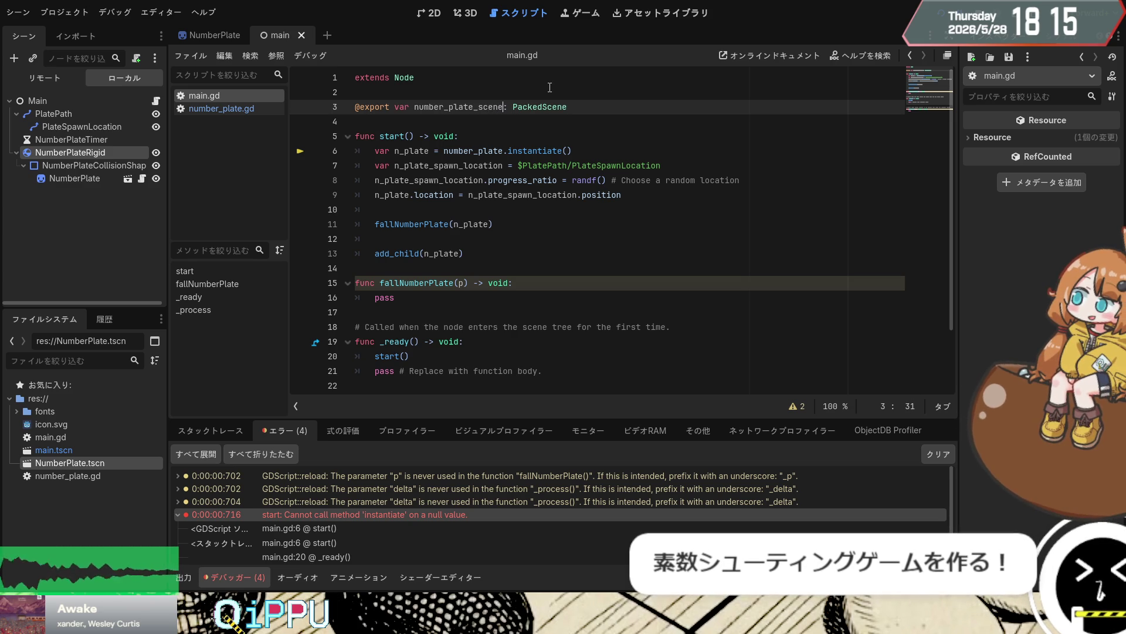
double_click(411, 151)
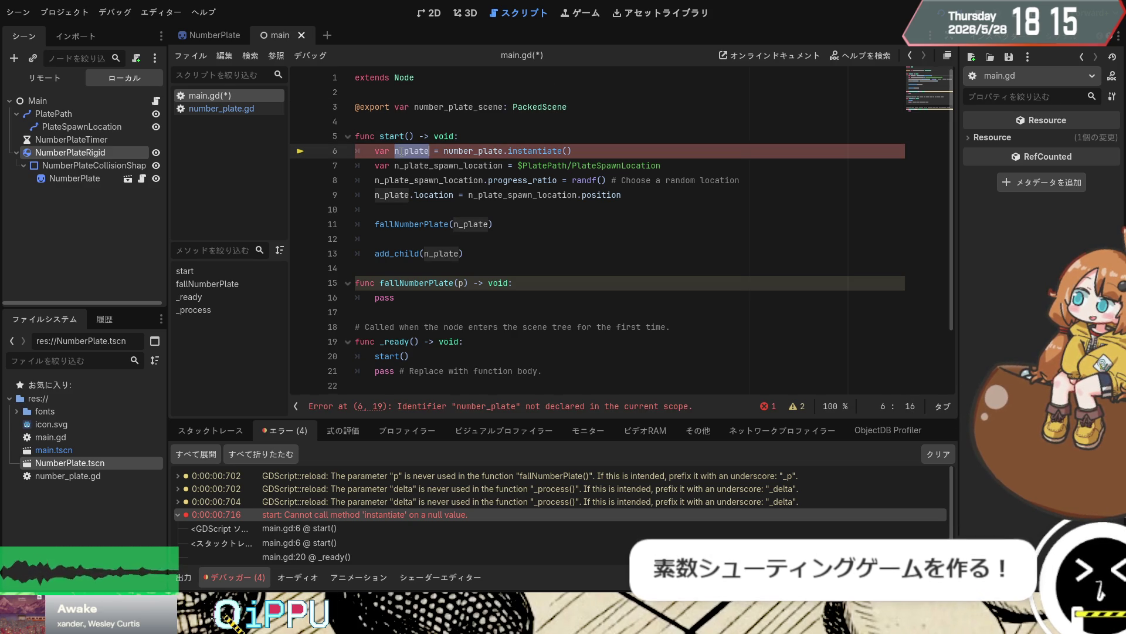
left_click(502, 150)
type("_scene")
left_click(505, 206)
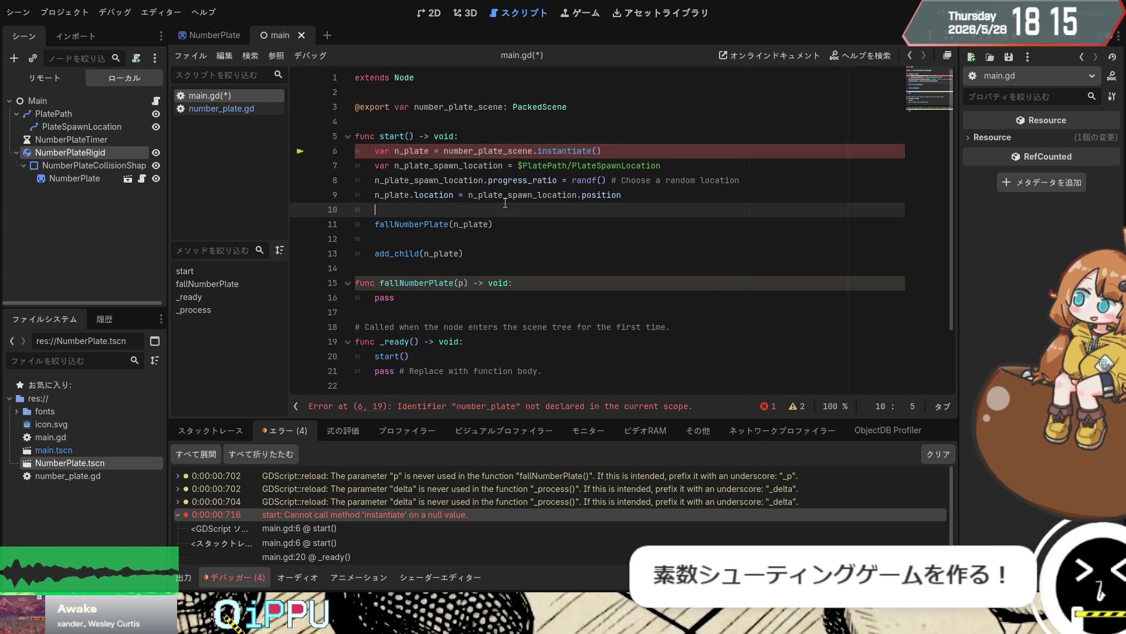
key("ctrl+s")
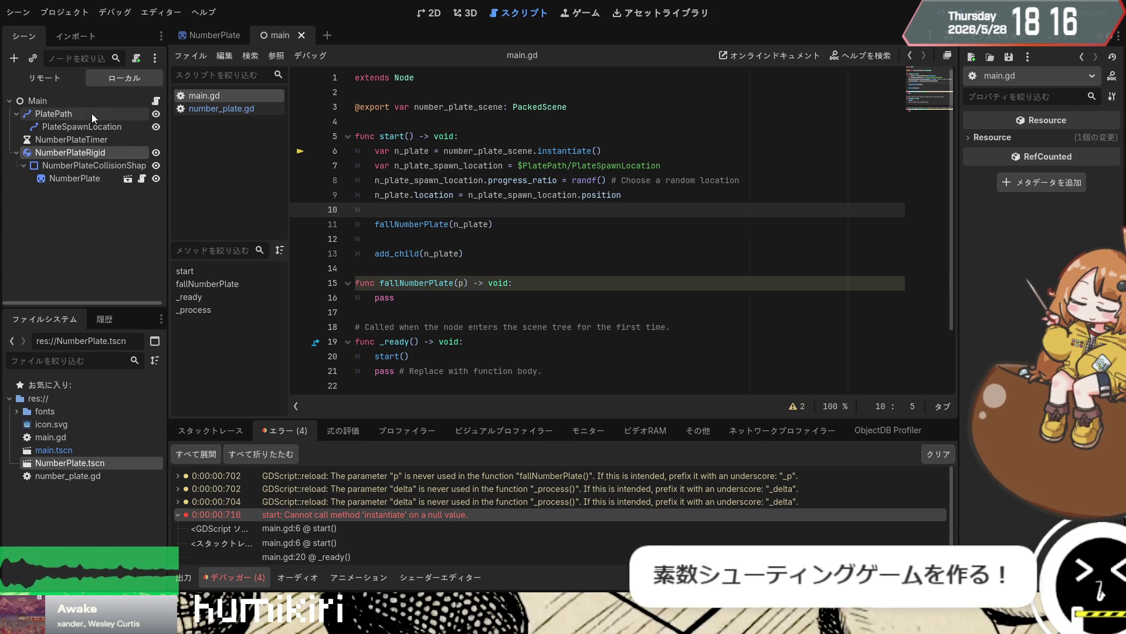
Step: Assign NumberPlate.tscn to Main's Number Plate Scene property, save main.gd and rerun with F5
left_click(80, 102)
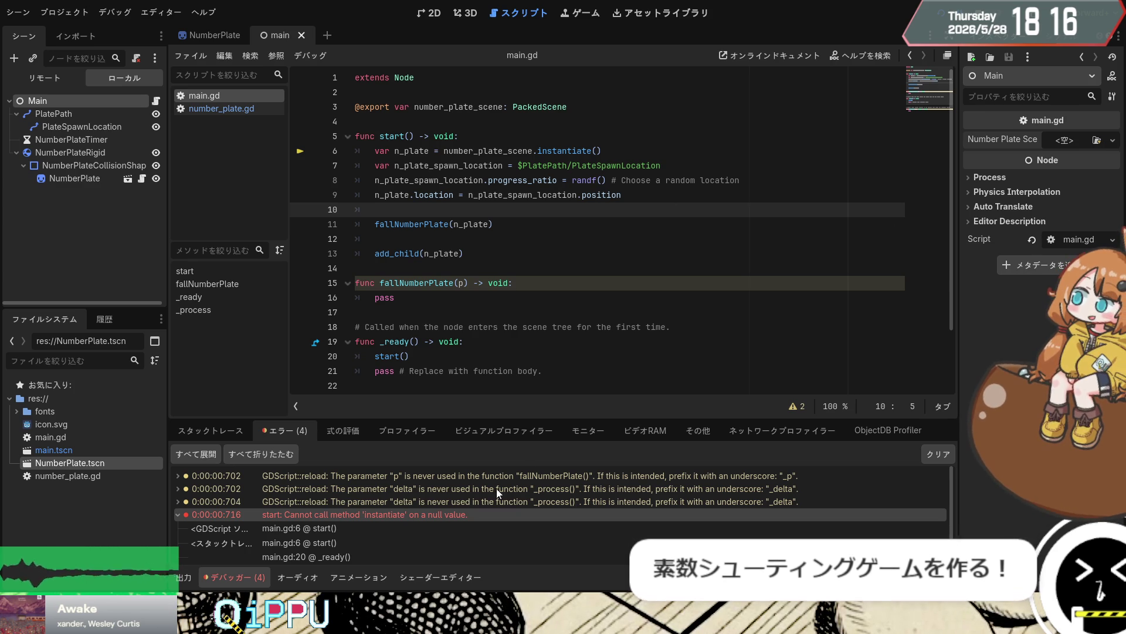
left_click(601, 152)
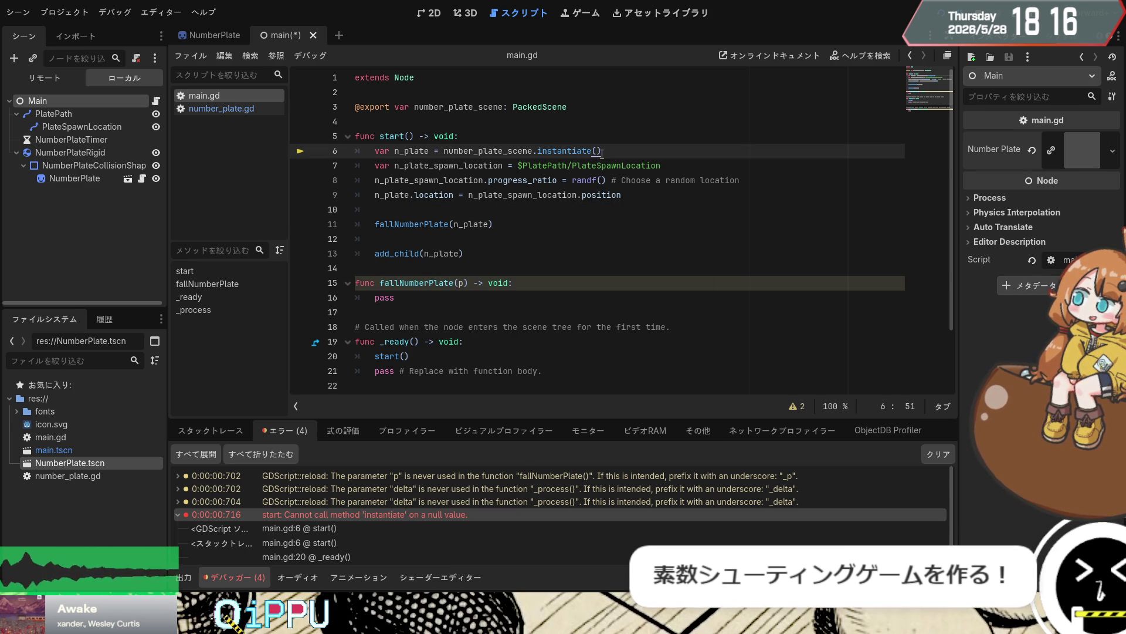
key("ctrl+s")
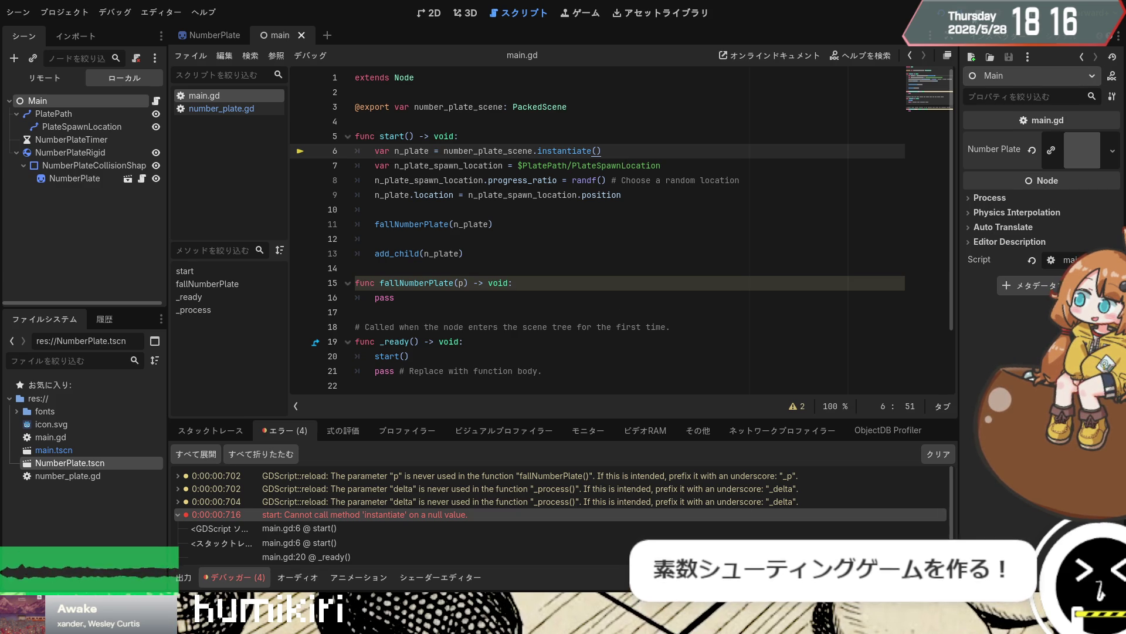
key("F5")
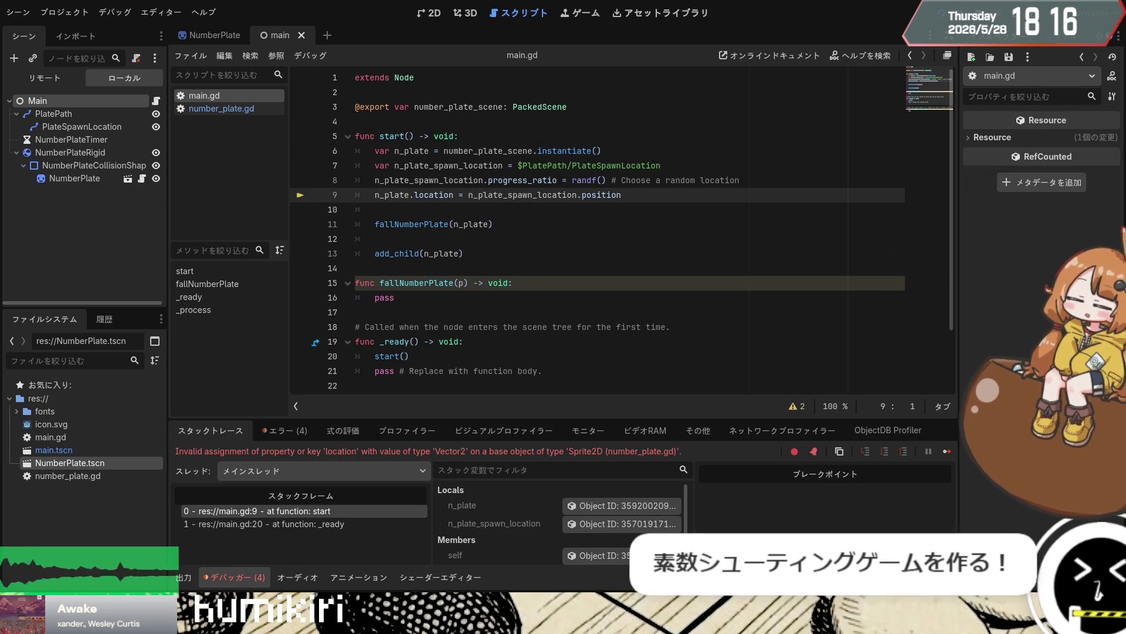
Step: Expand the invalid 'location' assignment error, traced to main.gd line 9 in start()
left_click(285, 431)
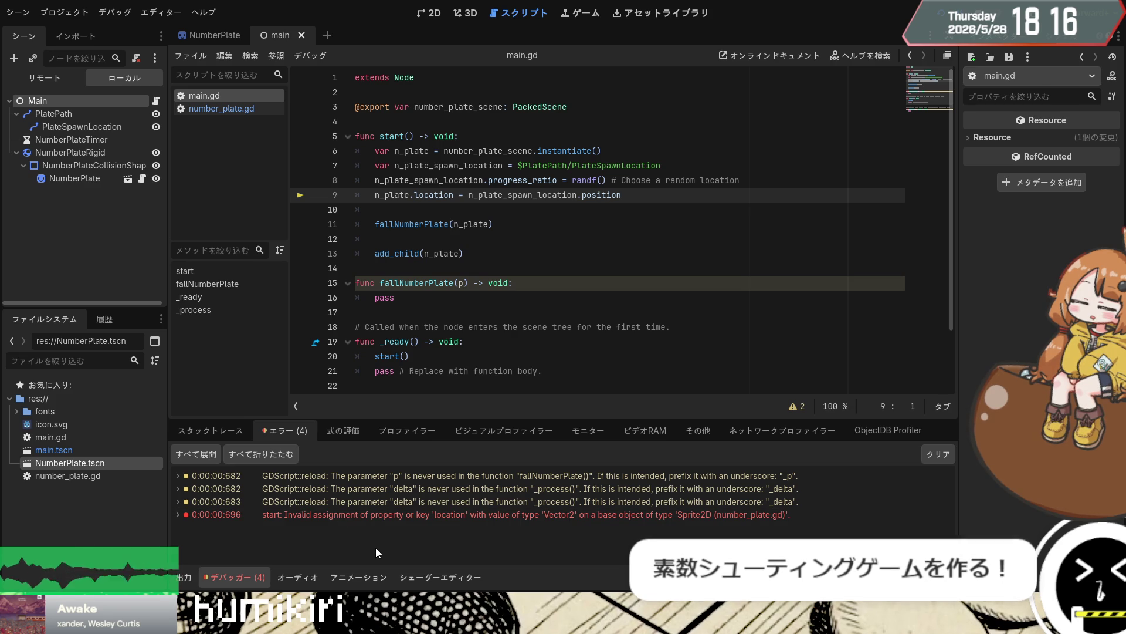
double_click(389, 516)
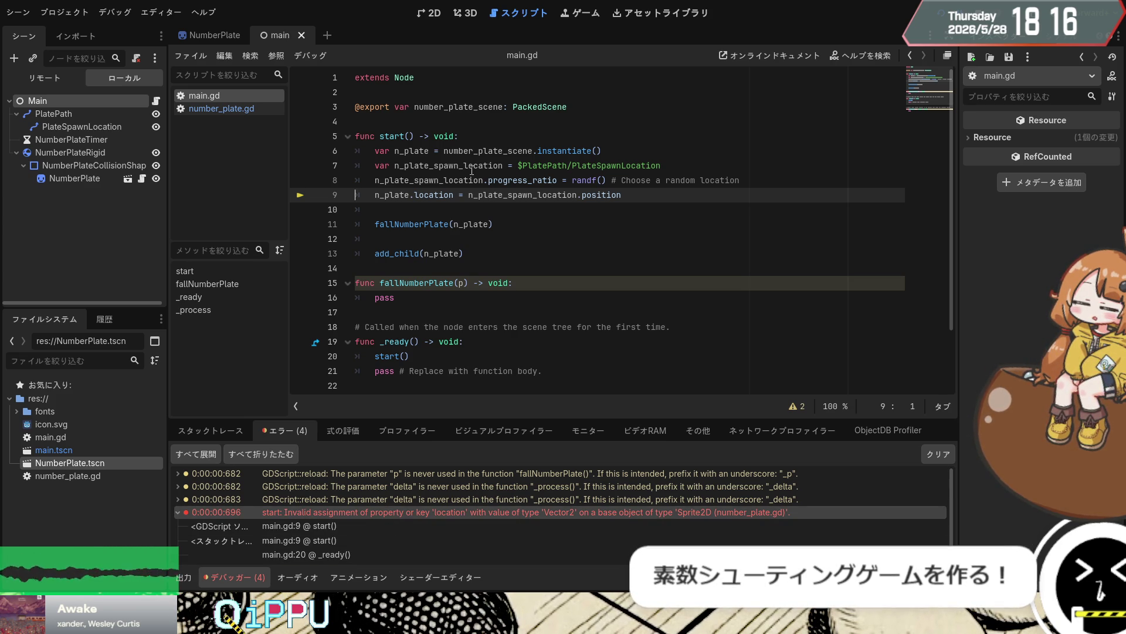
left_click(646, 200)
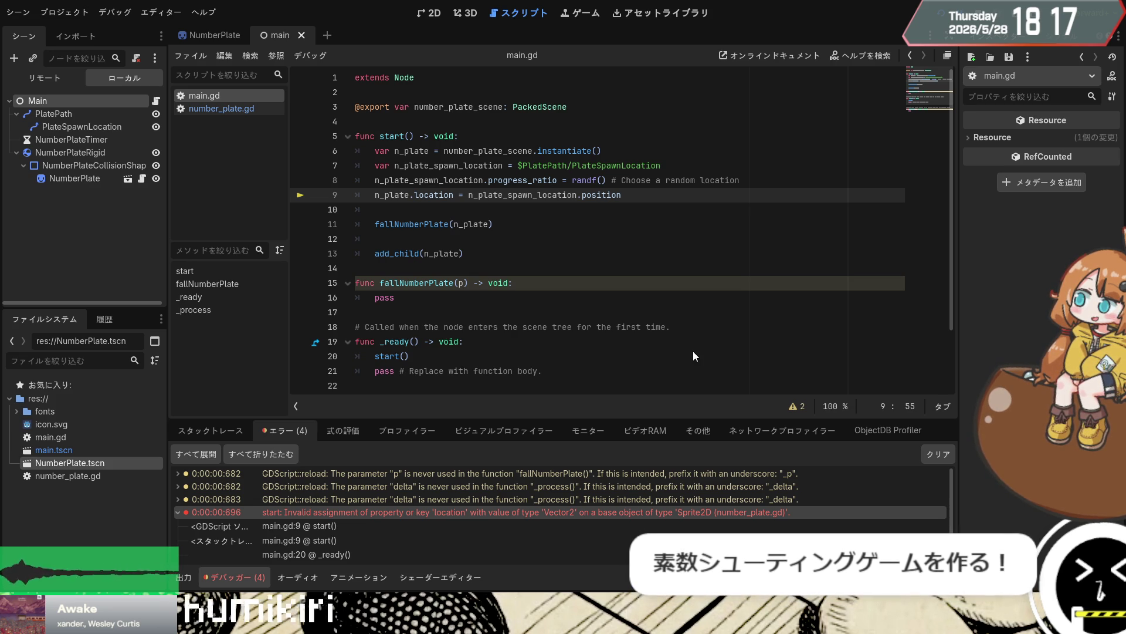
Step: Replace 'location' with 'position' on line 9 of main.gd and rerun the project with F5
double_click(430, 195)
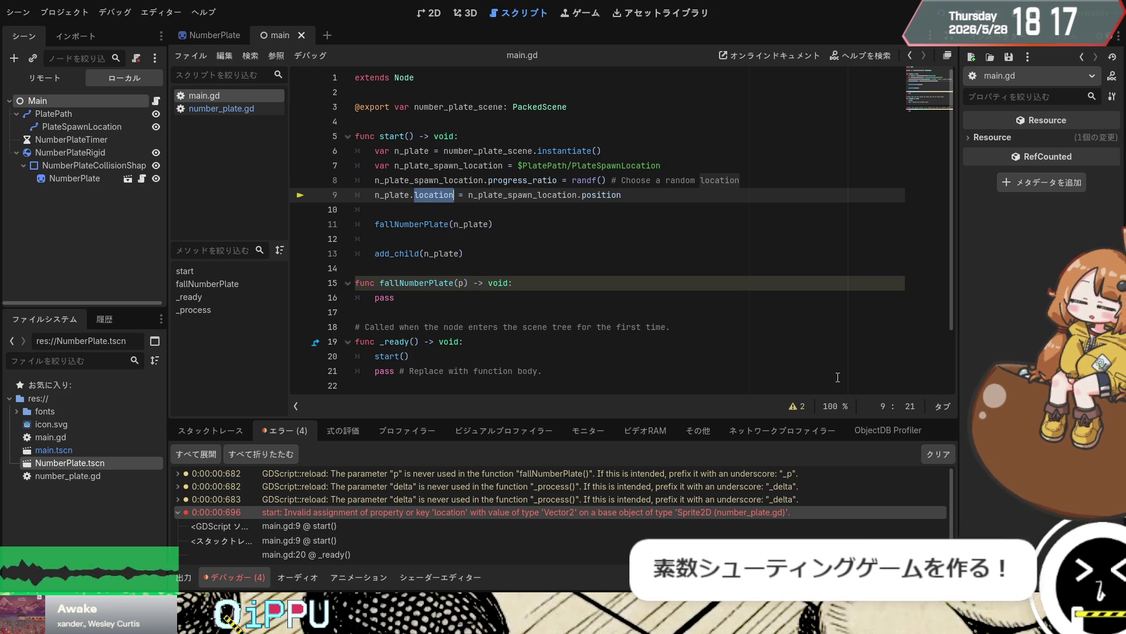
type("po")
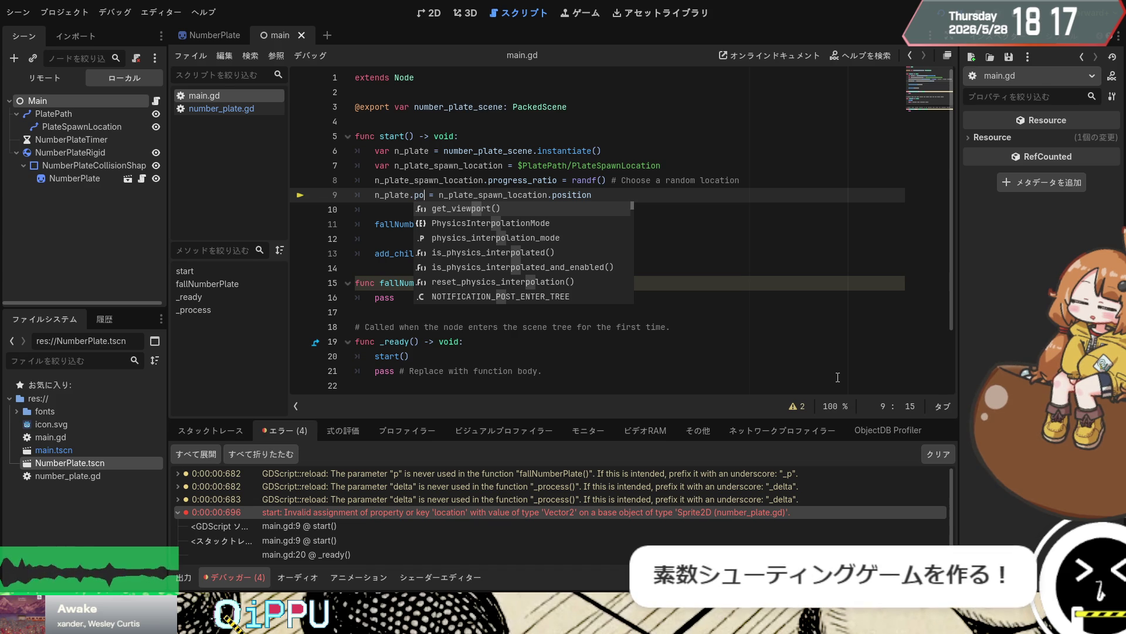
type("sition")
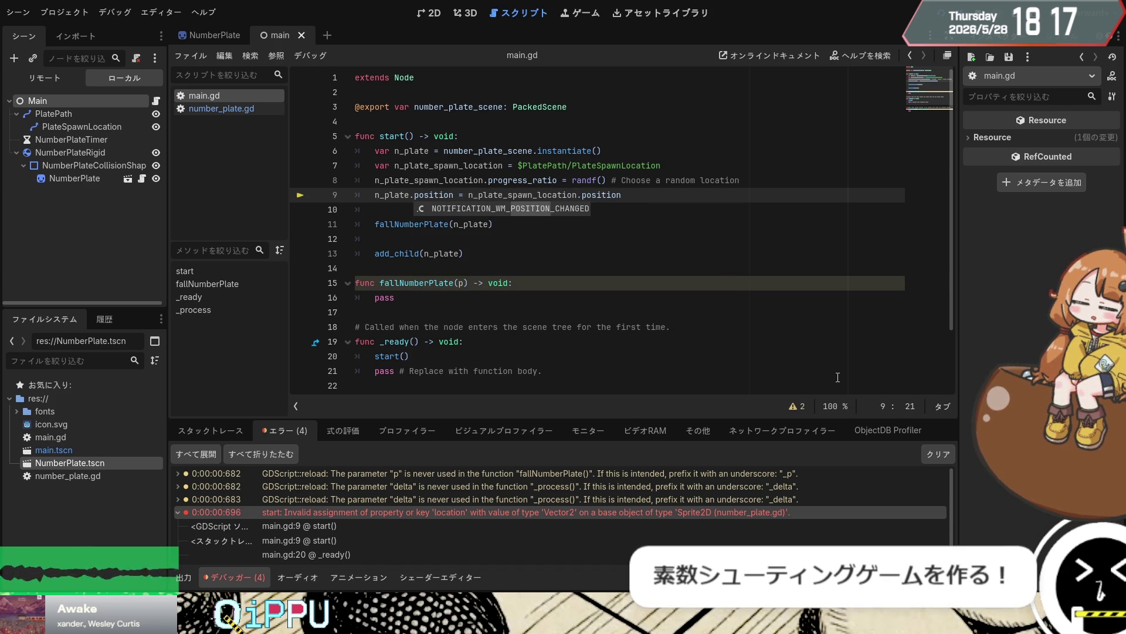
left_click(597, 181)
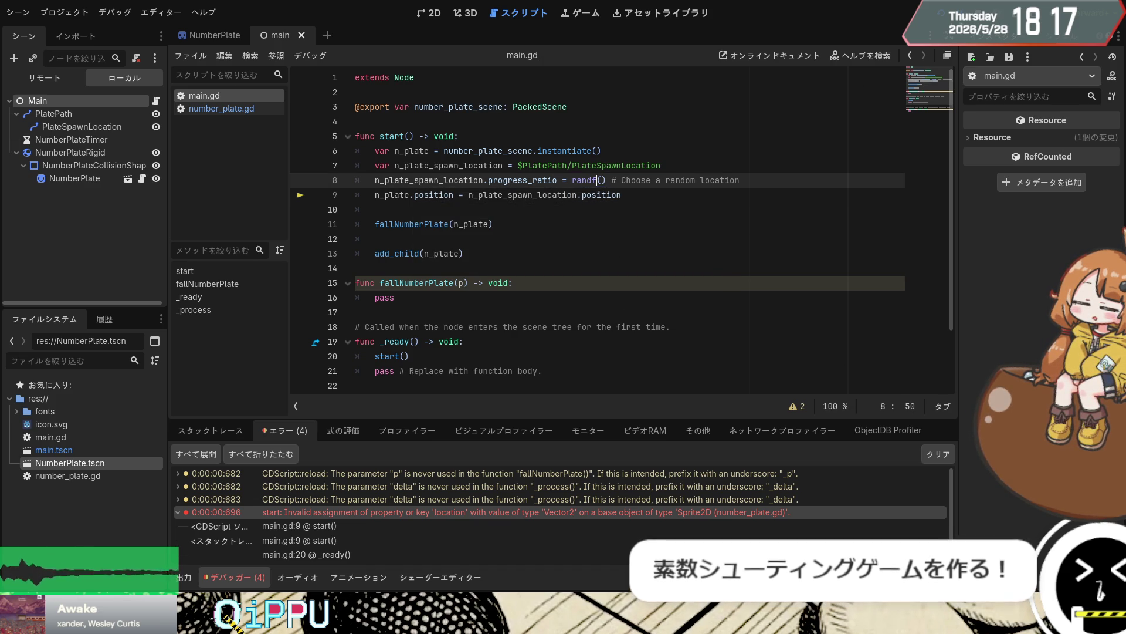
key("F5")
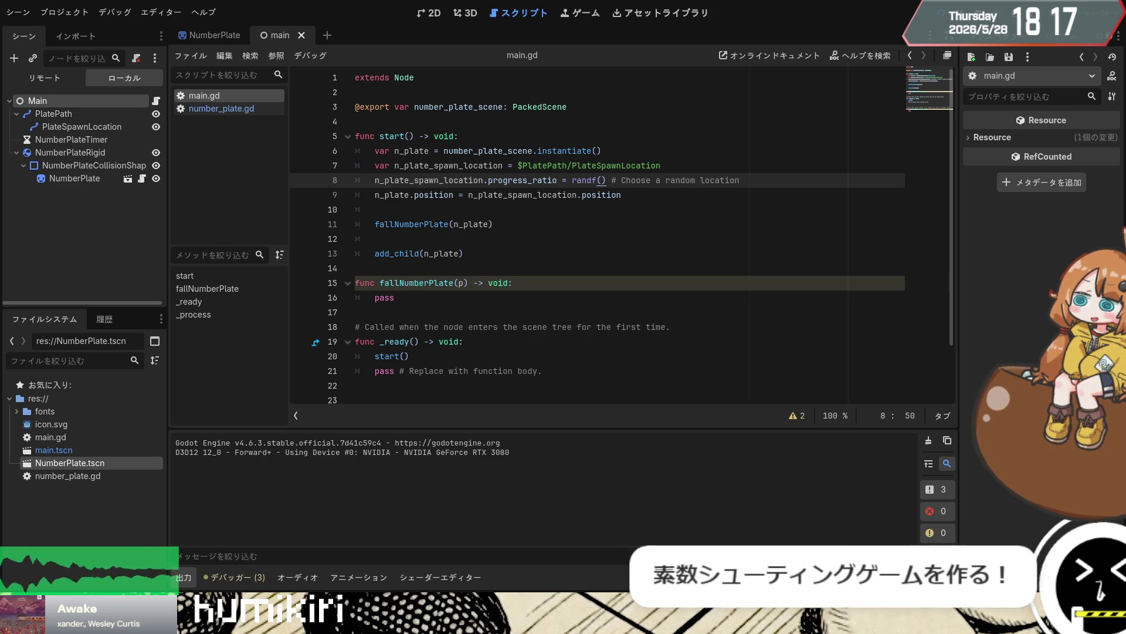
Step: Stop the running game and return to the main.gd script
left_click(691, 198)
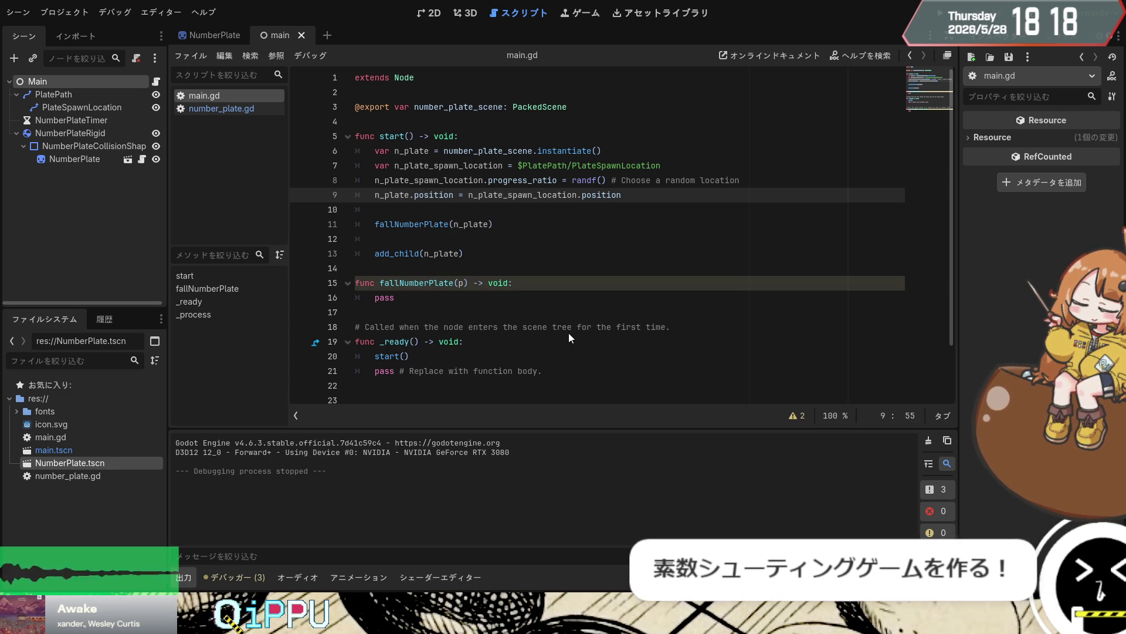
left_click(228, 95)
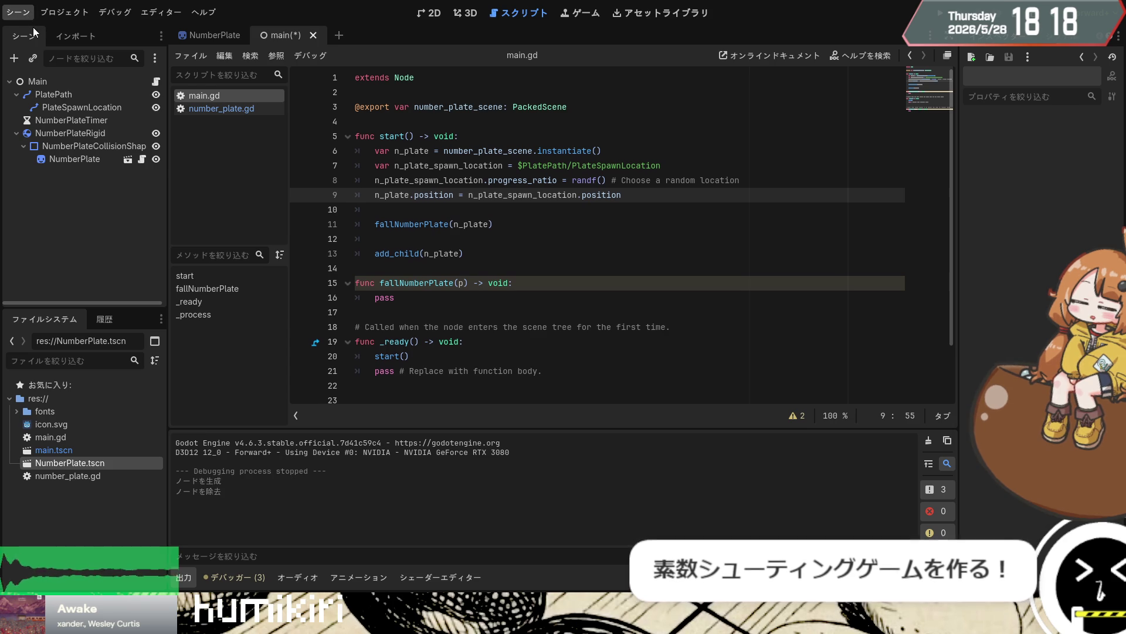
Step: Create a new 2D scene, change its root to Area2D and rename it Player
key("ctrl+n")
left_click(111, 99)
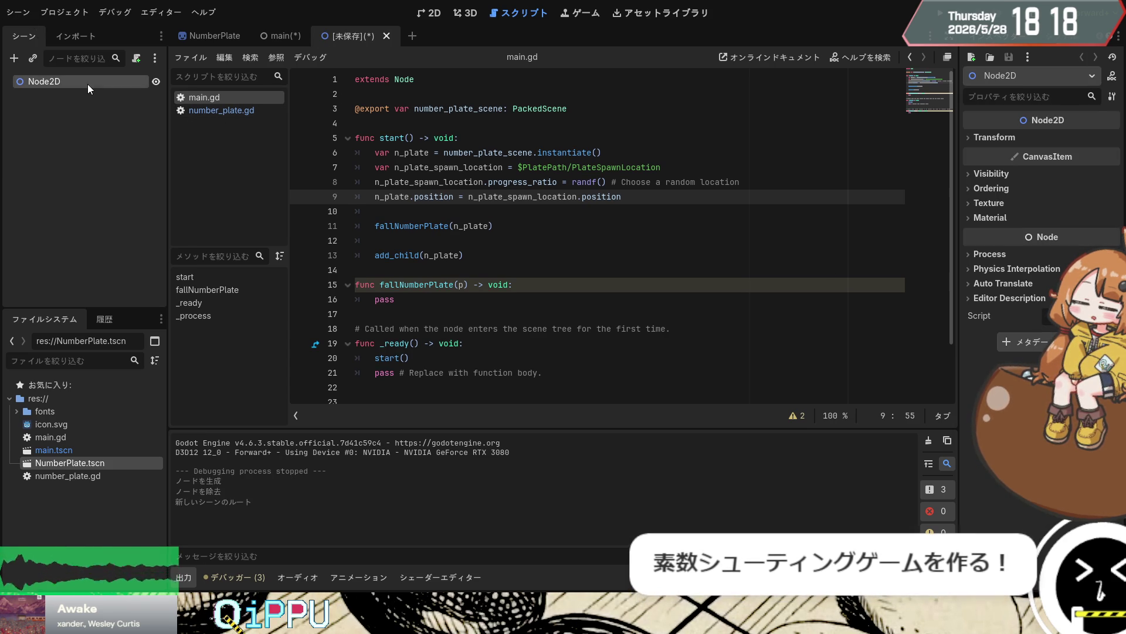
double_click(252, 273)
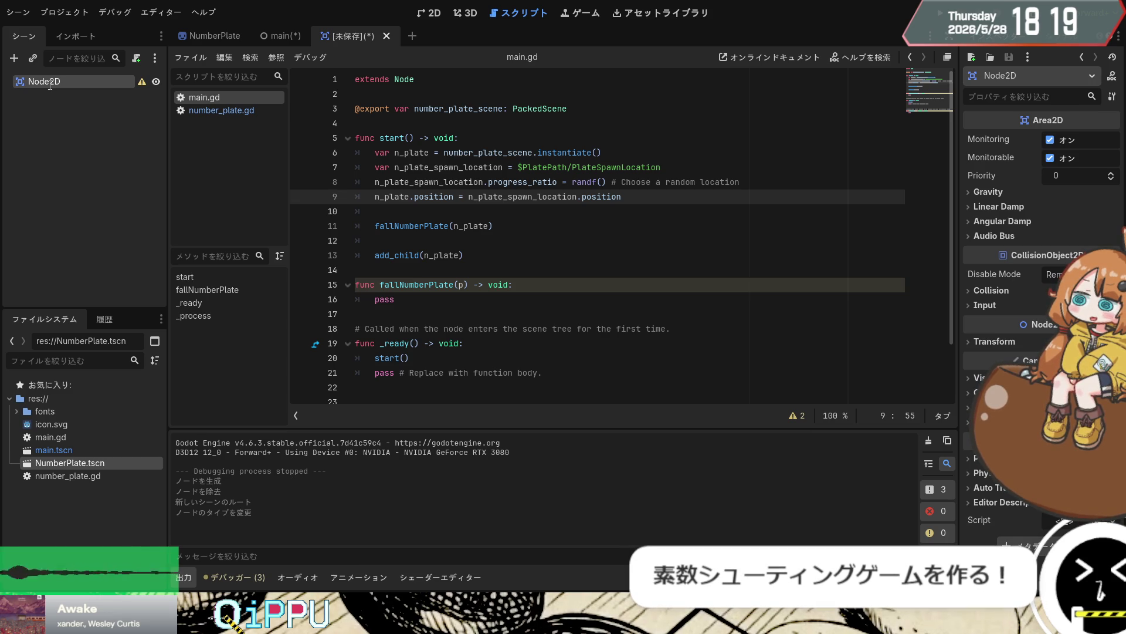
type("Player")
key("Return")
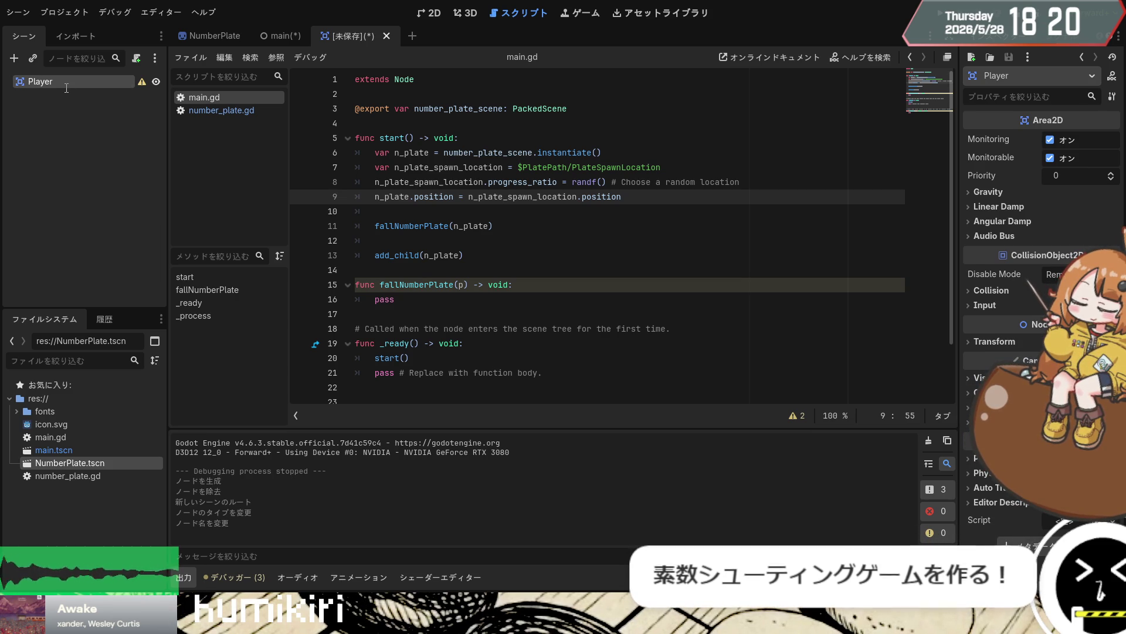
Step: Rename the root node to View so the scene saves as view.tscn
type("View")
key("Return")
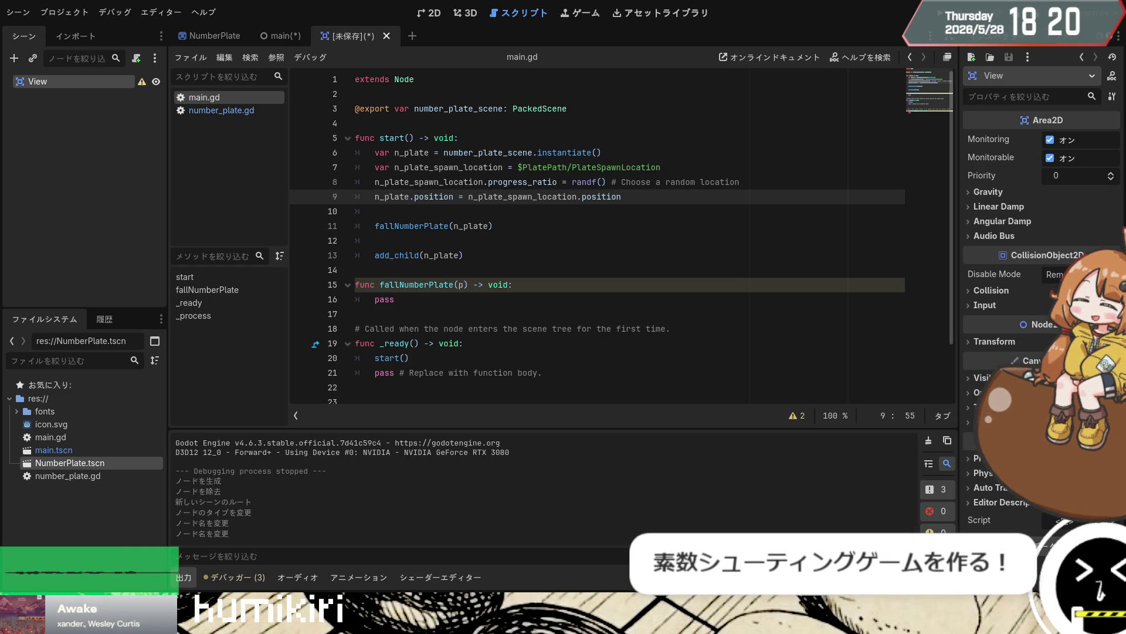
left_click(106, 159)
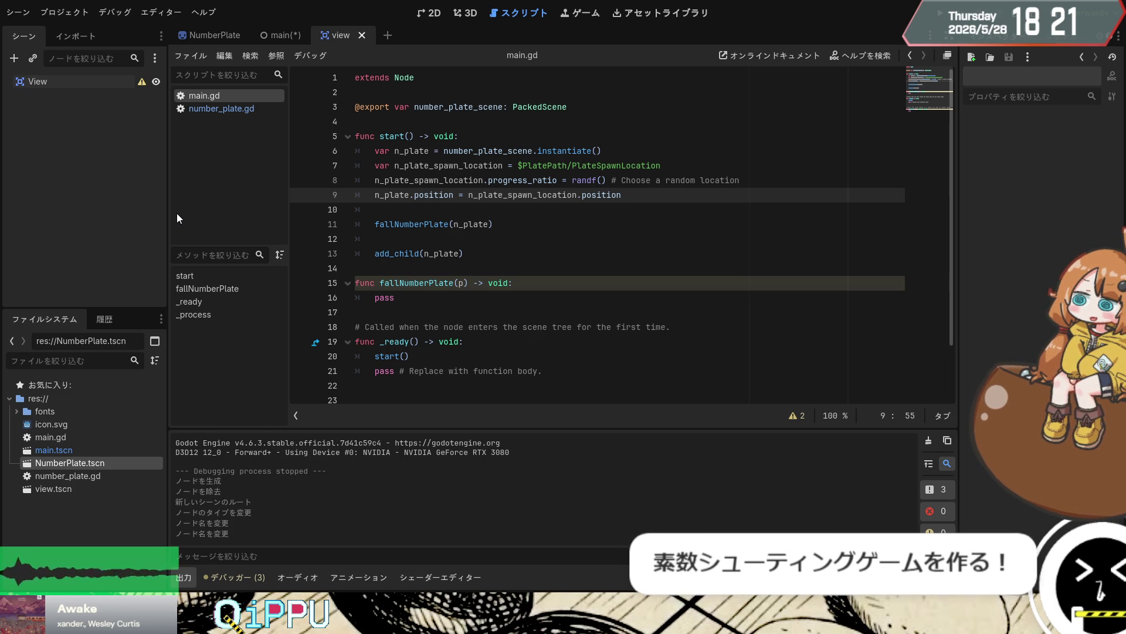
Step: Rename the View root node back to Player
left_click(49, 81)
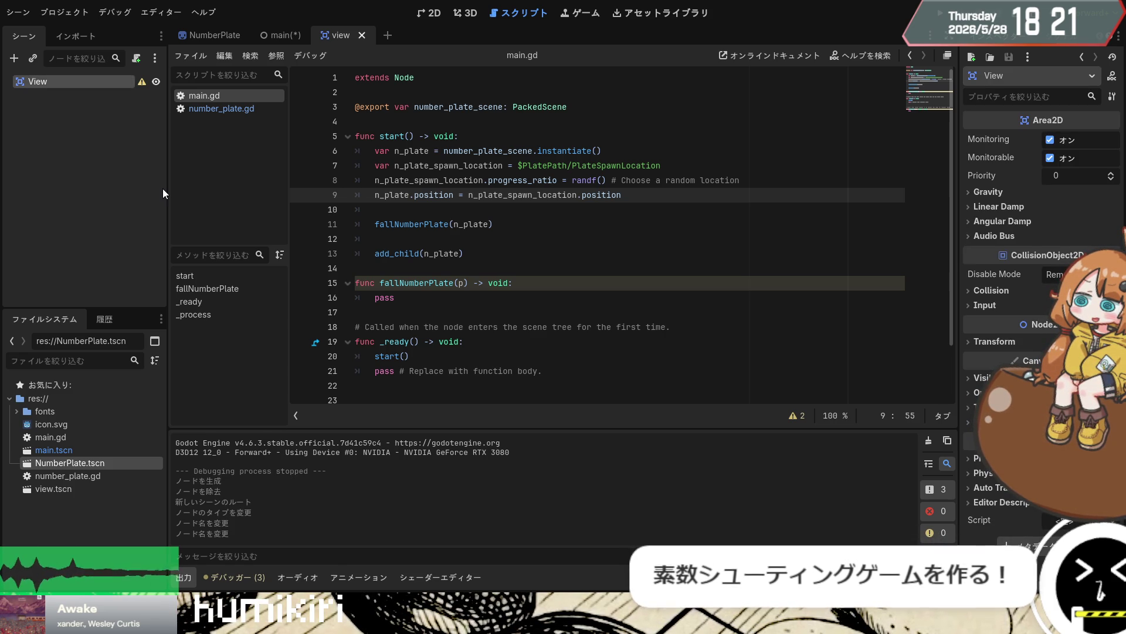
type("Player")
key("Return")
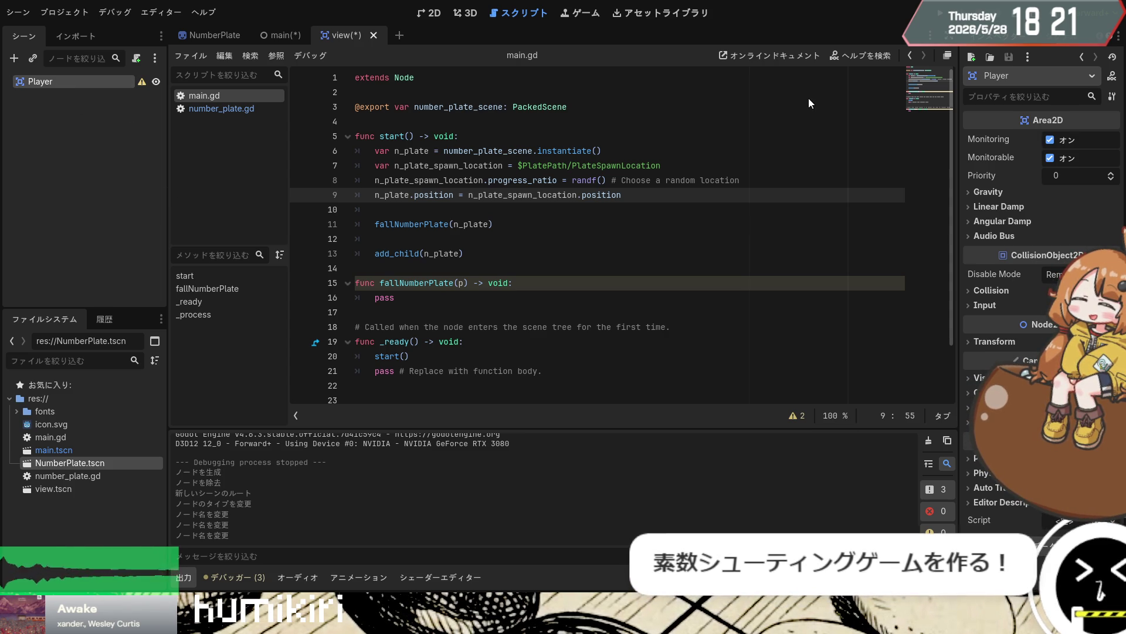
left_click(76, 170)
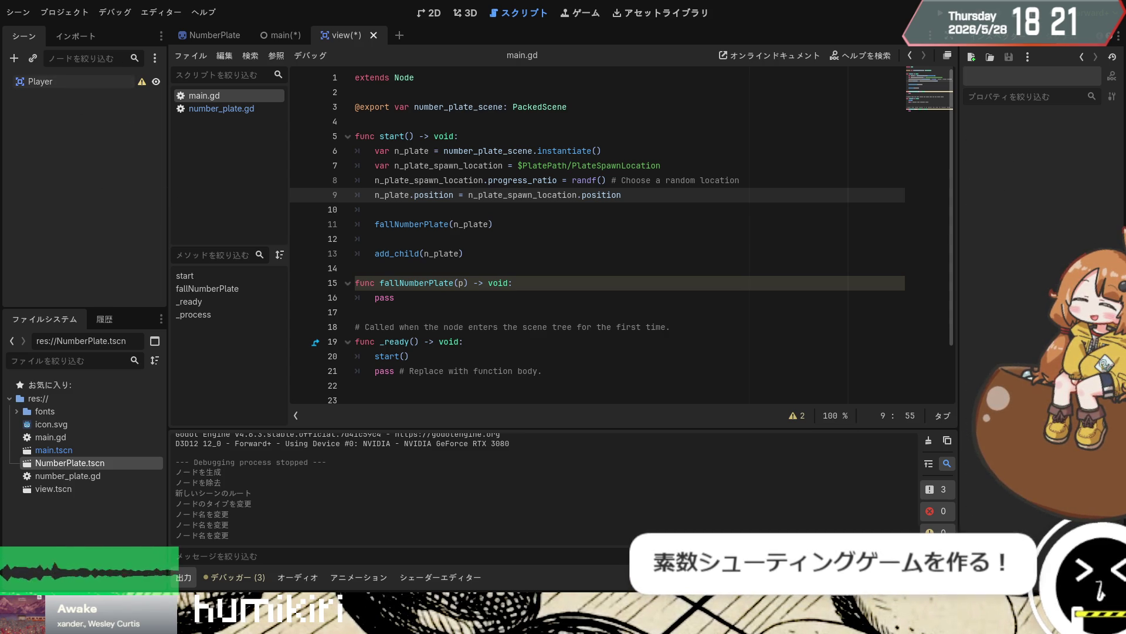
Step: Select the Player Area2D root node of view.tscn
left_click(53, 86)
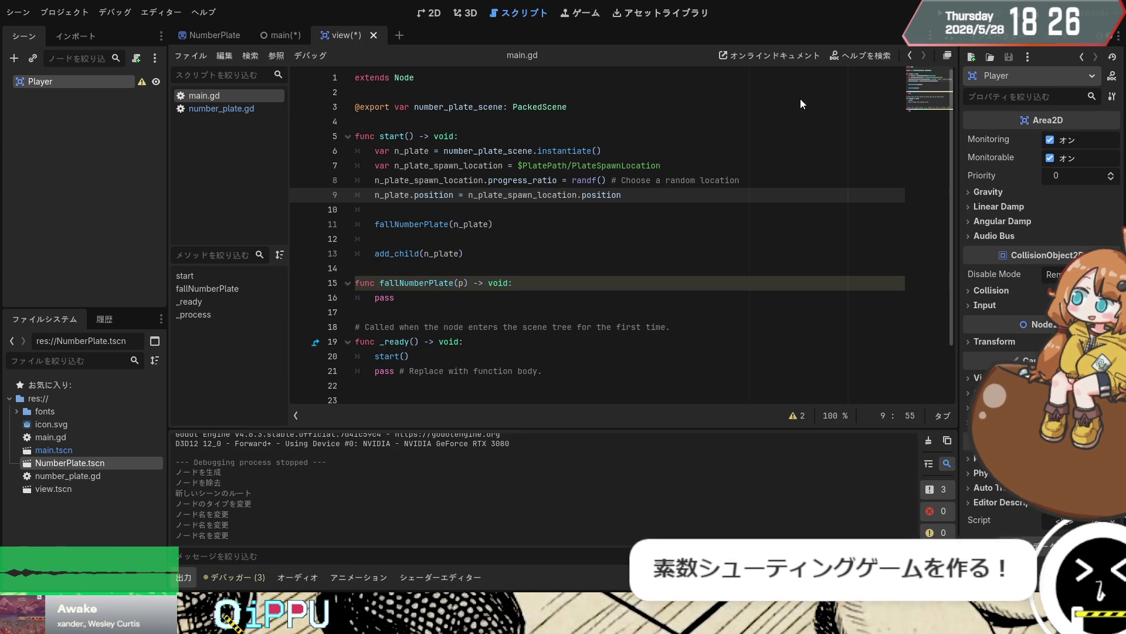
Step: In the main scene, add a SubViewport node as a child of Main
left_click(275, 40)
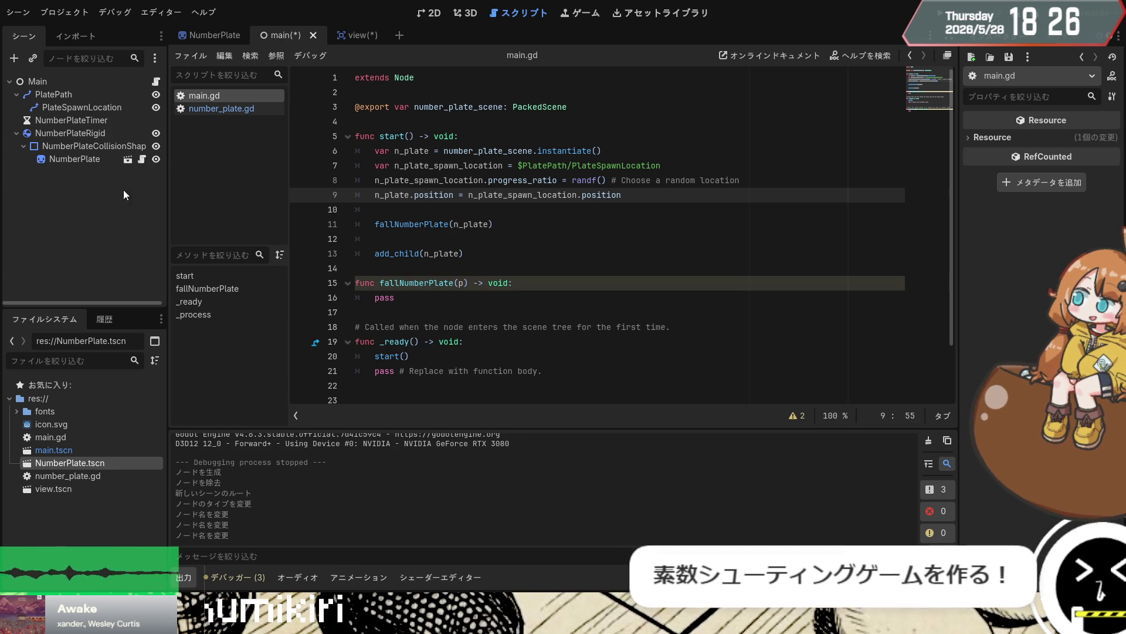
left_click(40, 83)
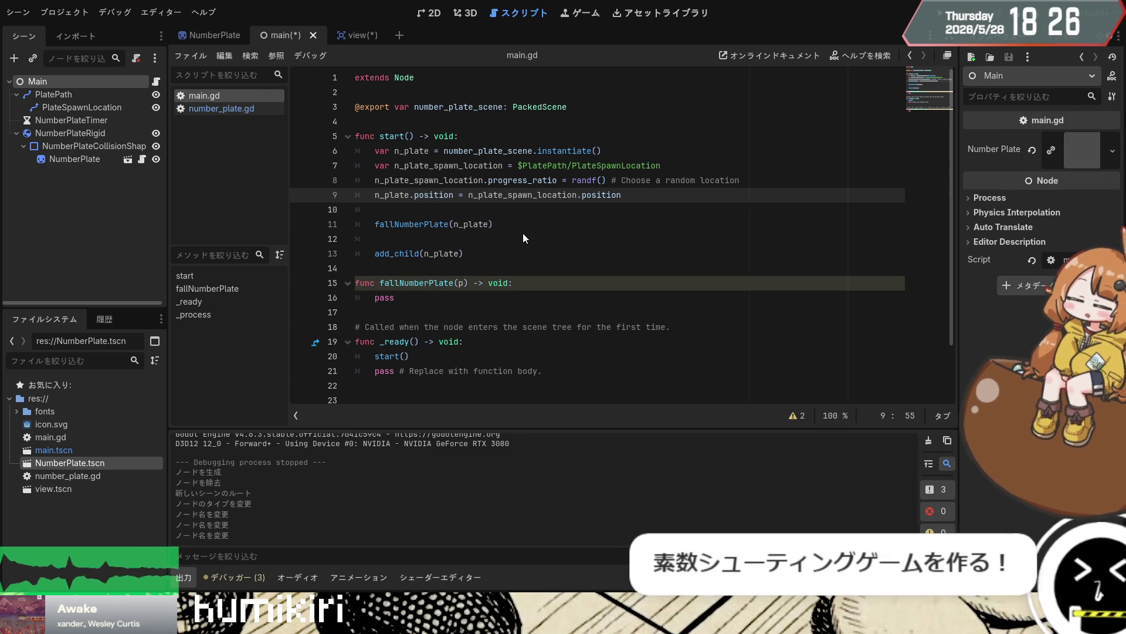
key("Return")
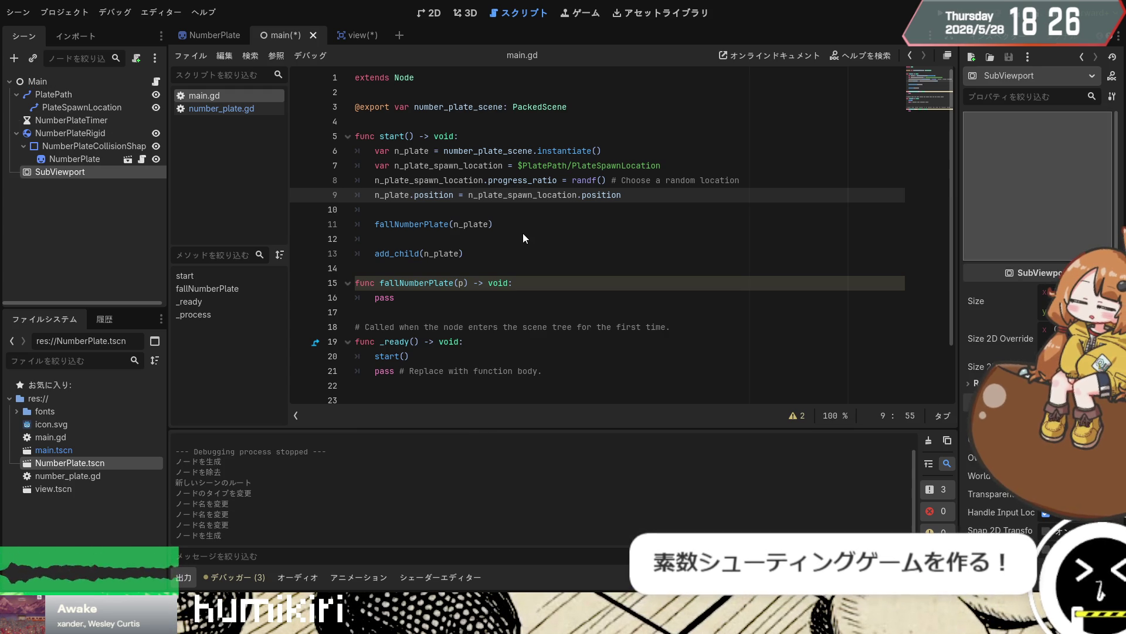
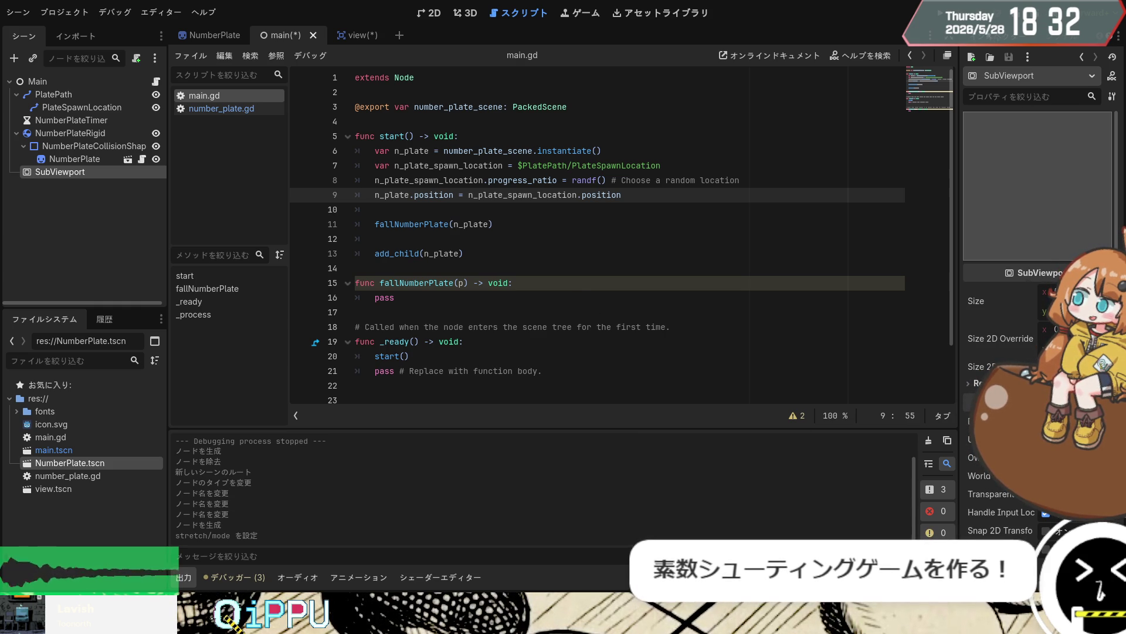
Step: Test-run the game, stop it, and switch to the NumberPlate scene
key("F5")
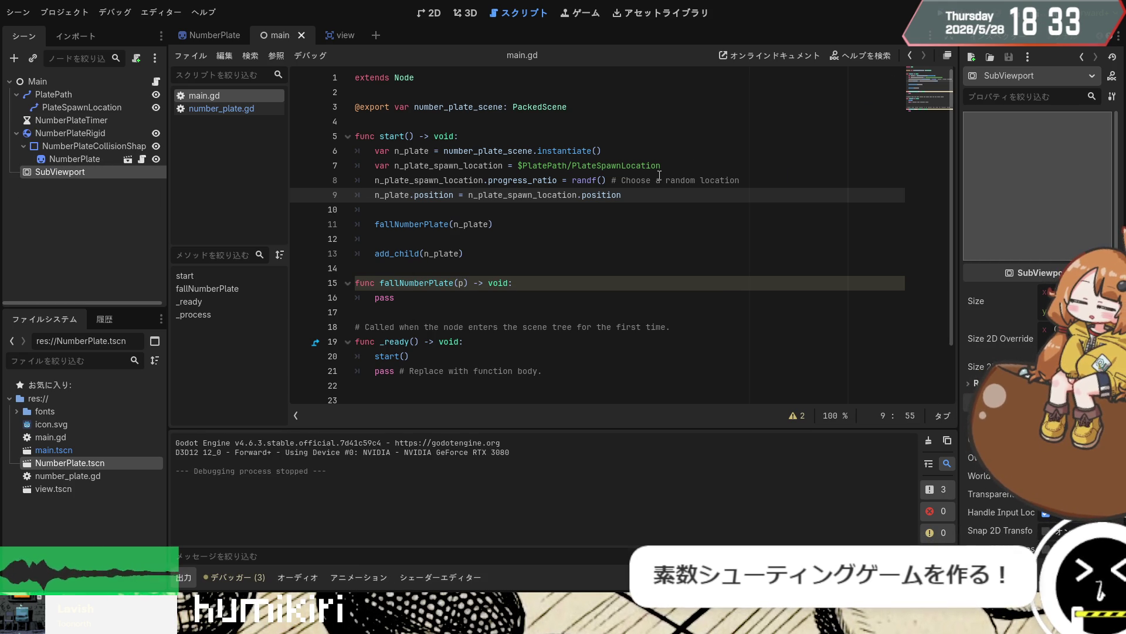
left_click(594, 195)
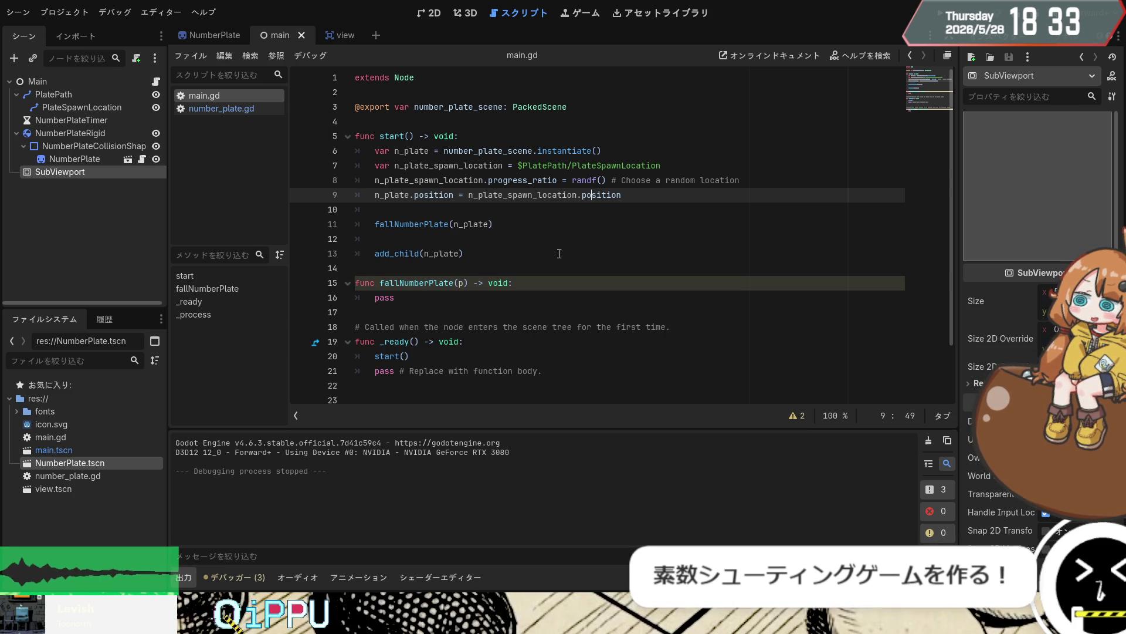
left_click(206, 37)
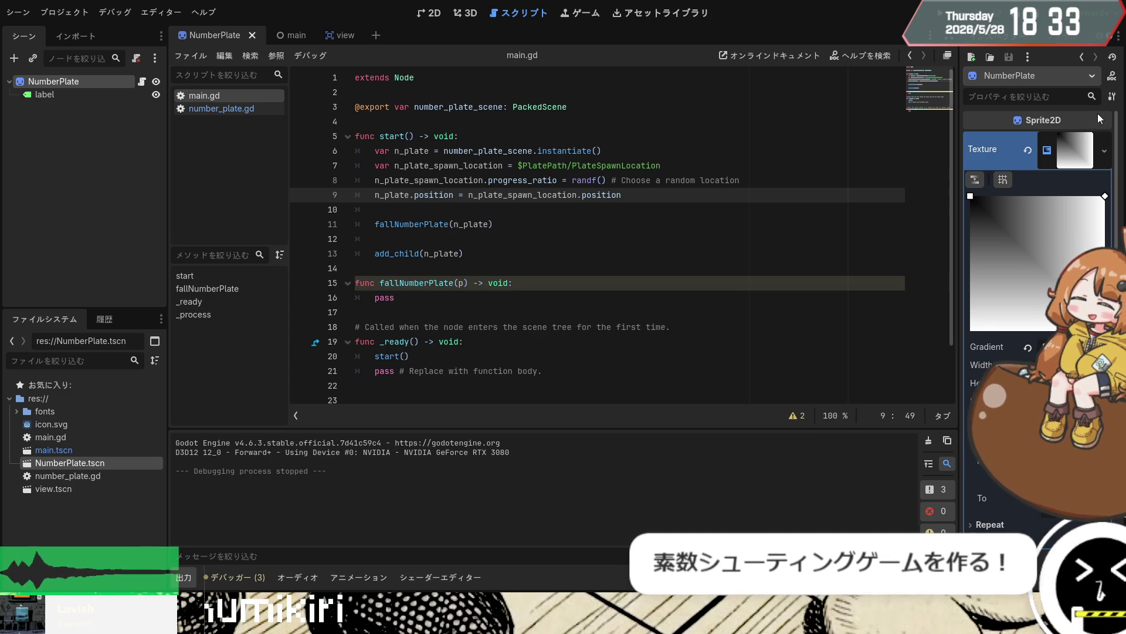
Step: Expand the sprite's Material, Texture and Visibility sections and change its Modulate colour
scroll(1099, 117, "down", 5)
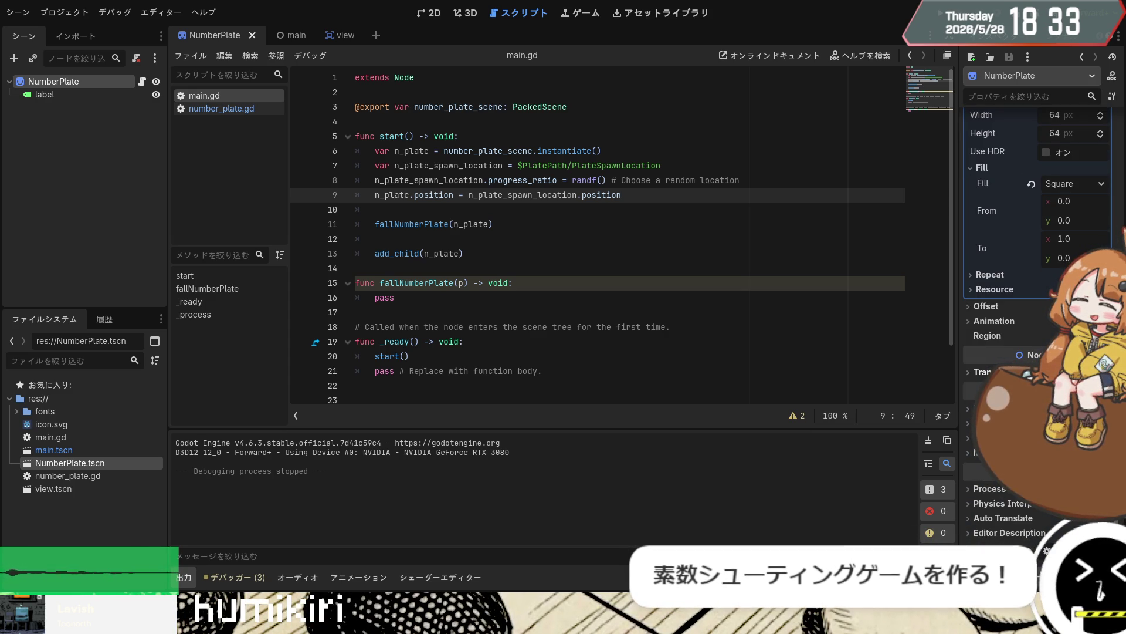
left_click(979, 452)
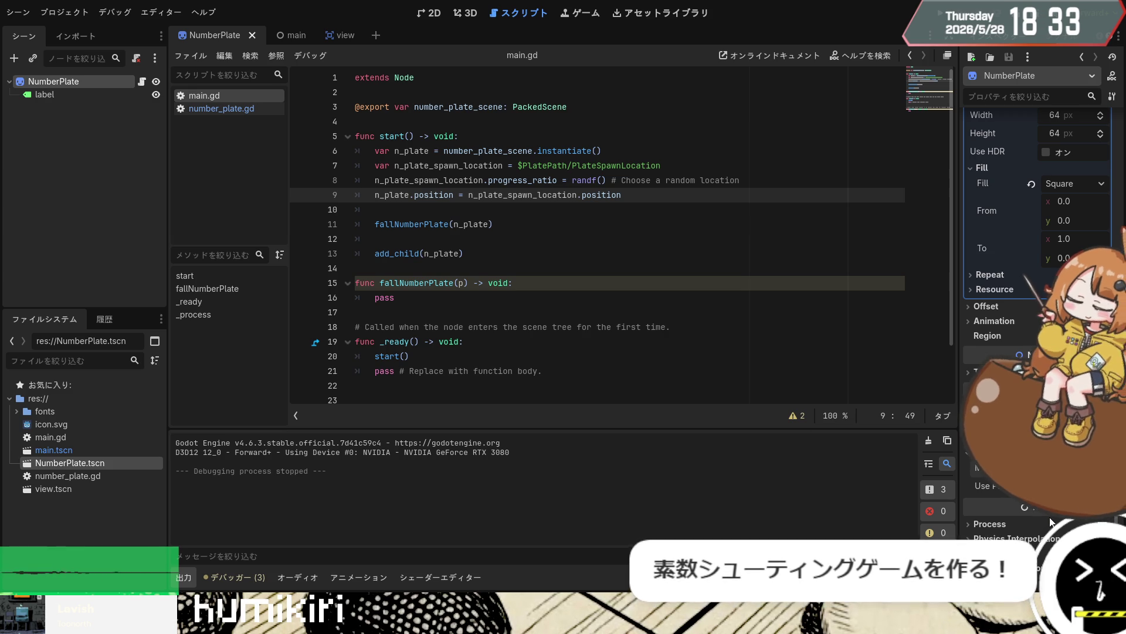
left_click(978, 437)
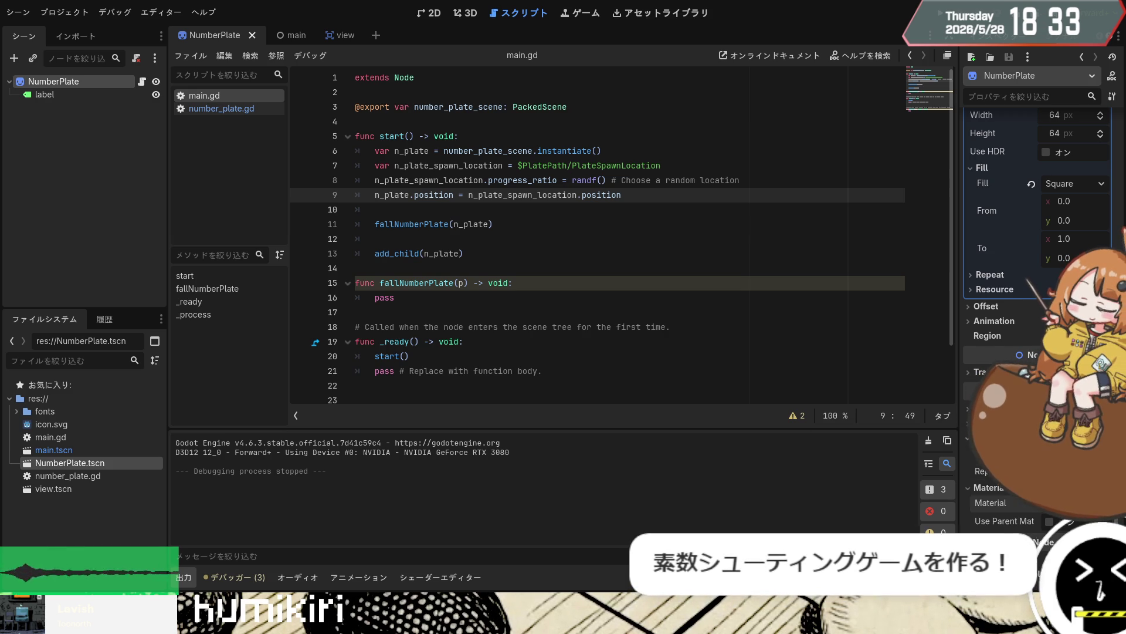
left_click(981, 409)
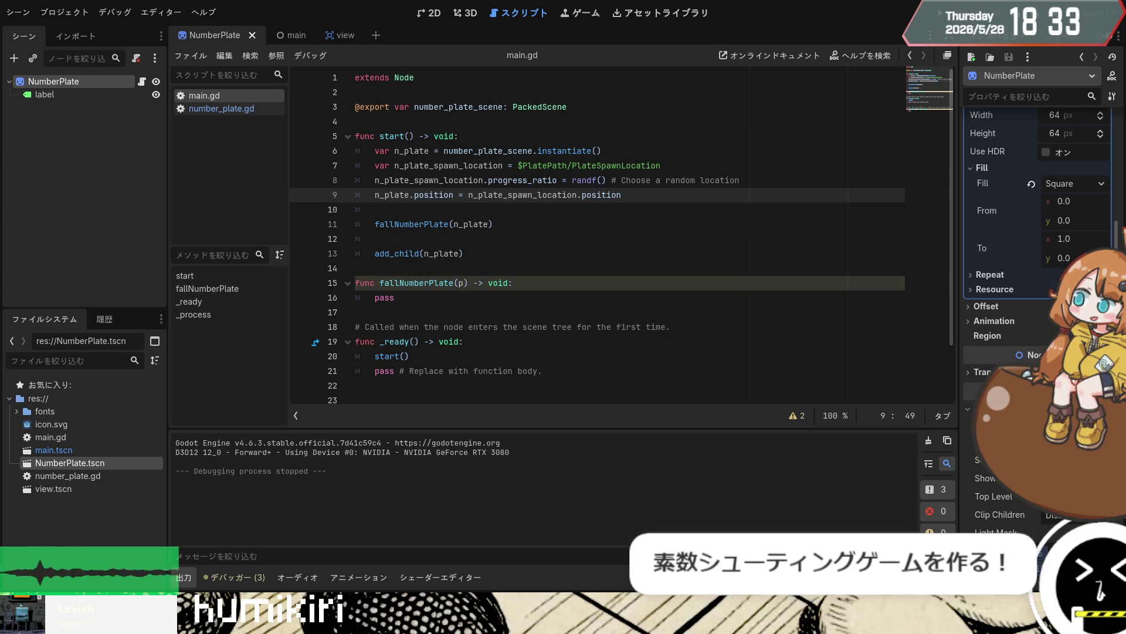
left_click(1032, 442)
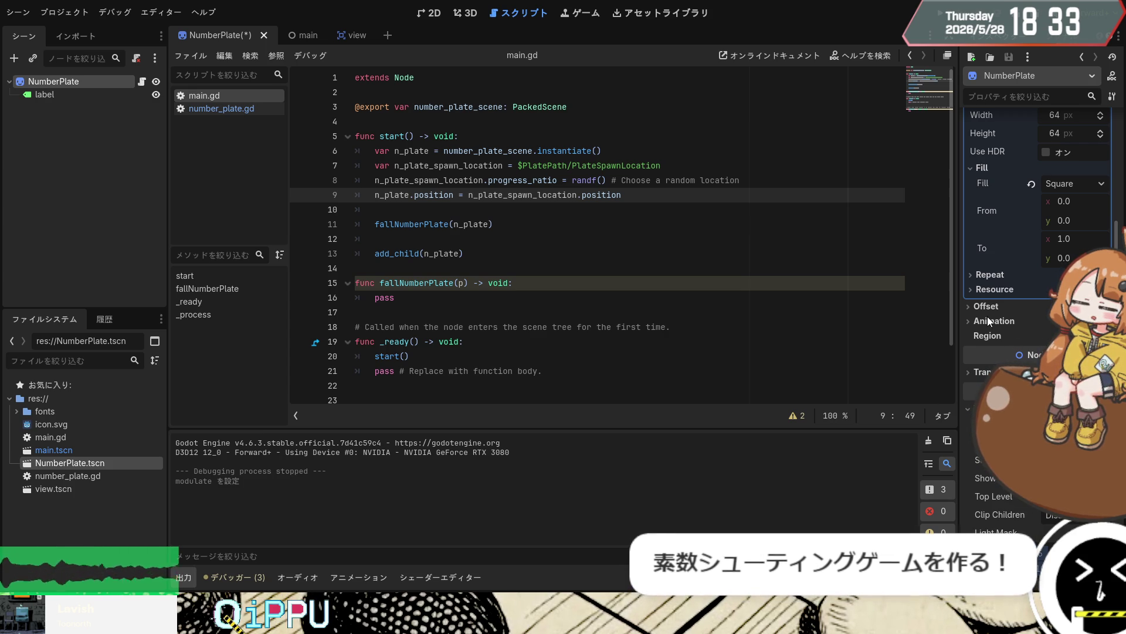
Step: Run the game, then inspect the label and NumberPlate nodes
key("F5")
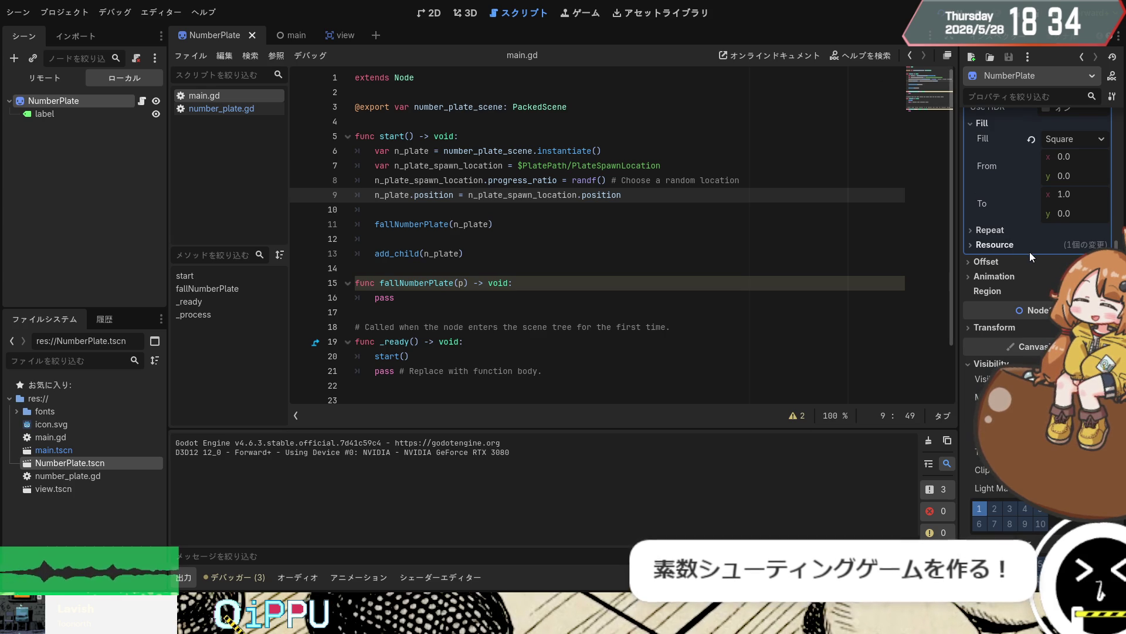
scroll(1030, 252, "up", 5)
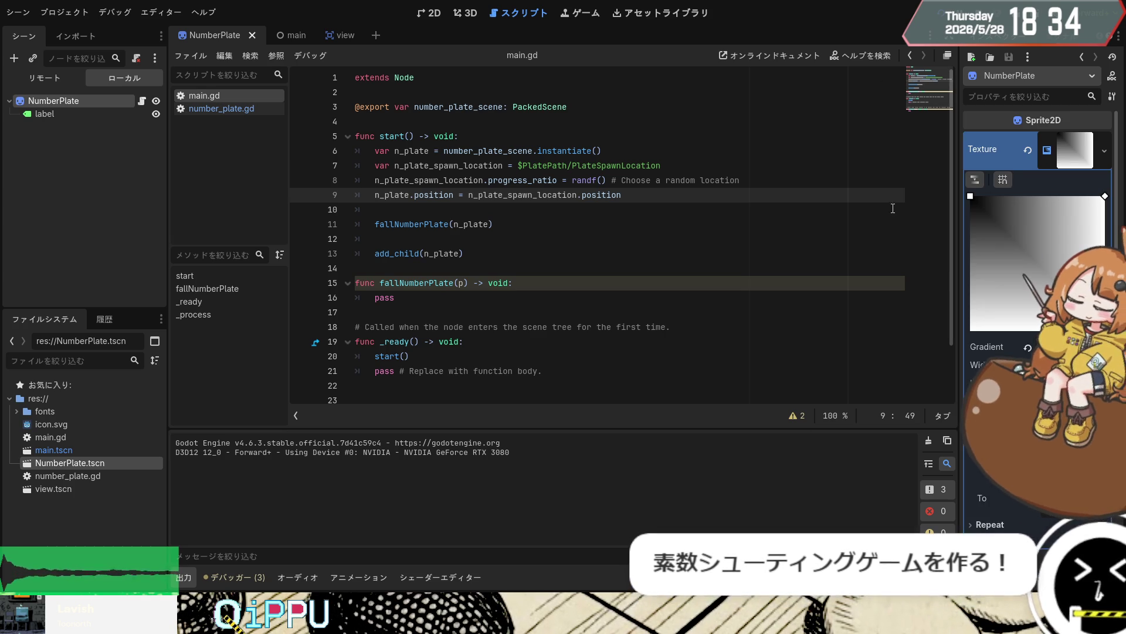
left_click(53, 114)
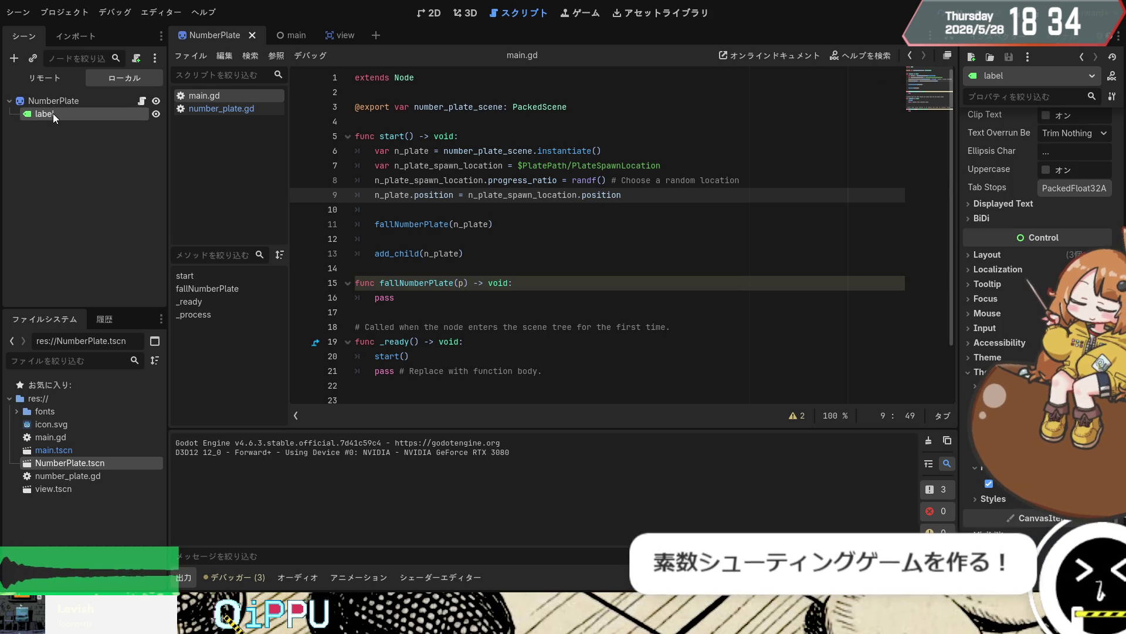
left_click(58, 101)
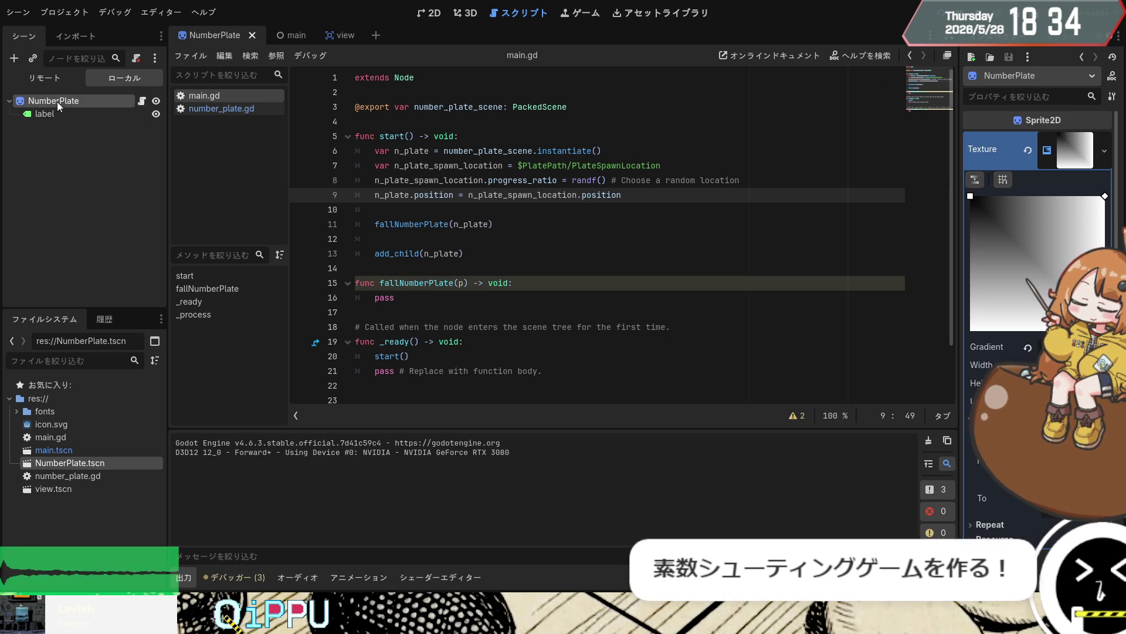
Step: Switch back to the main scene with main.gd
left_click(295, 34)
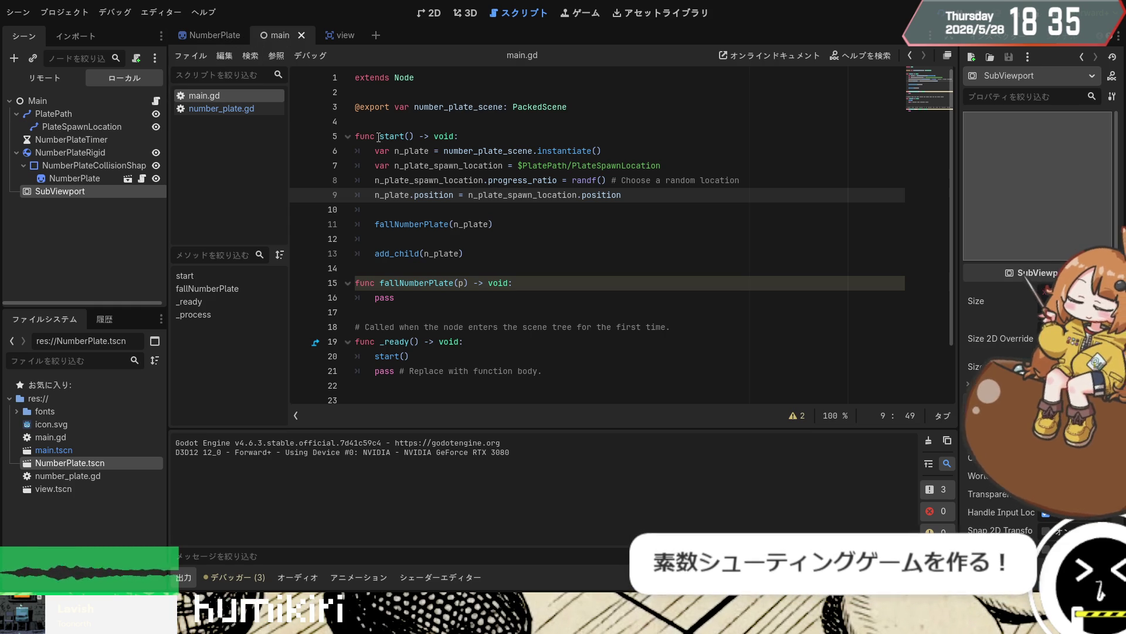
Step: Review the start and _ready functions, then delete the start() call from _ready
mouse_move(358, 136)
left_mouse_down()
mouse_move(528, 170)
mouse_move(659, 242)
mouse_move(664, 257)
left_mouse_up()
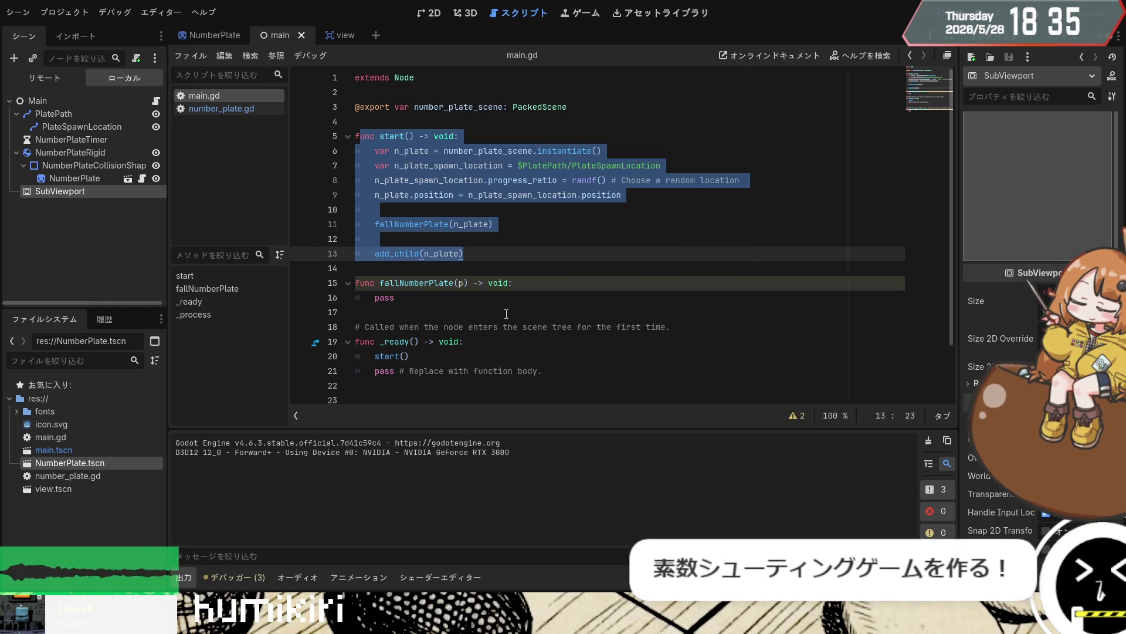
left_click_drag(446, 367, 336, 332)
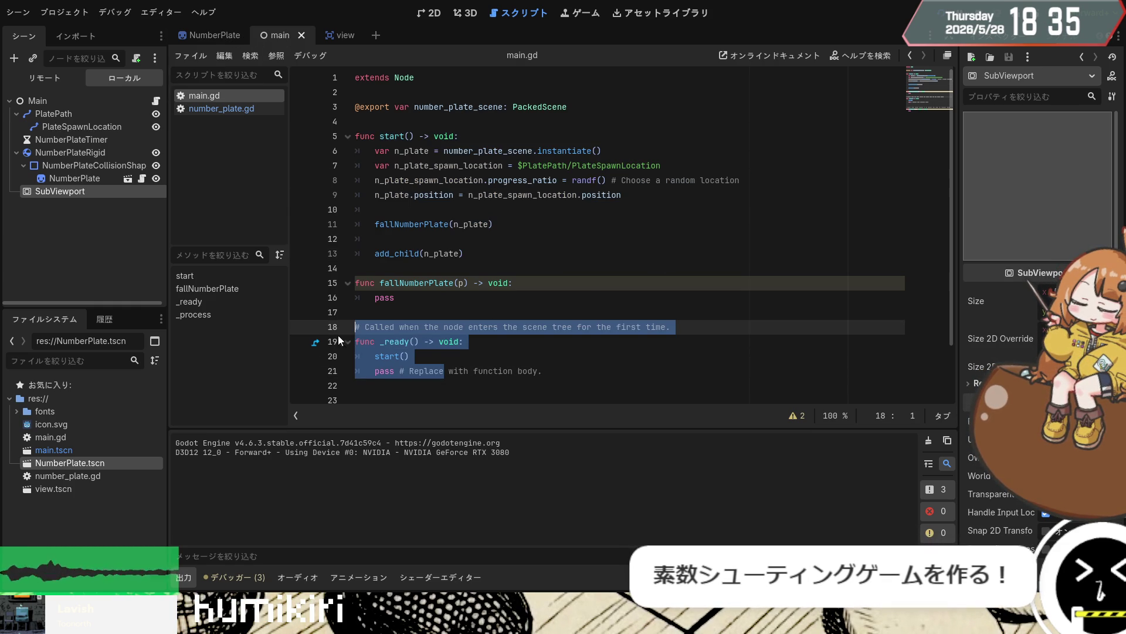
left_click(593, 371)
scroll(596, 345, "down", 2)
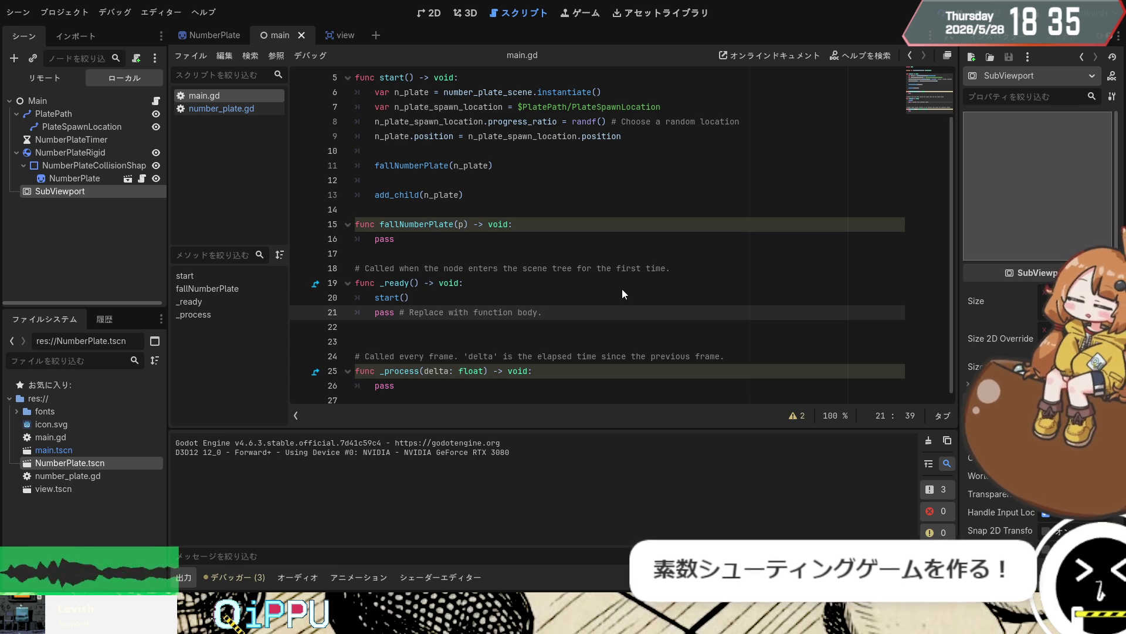
left_click(560, 295)
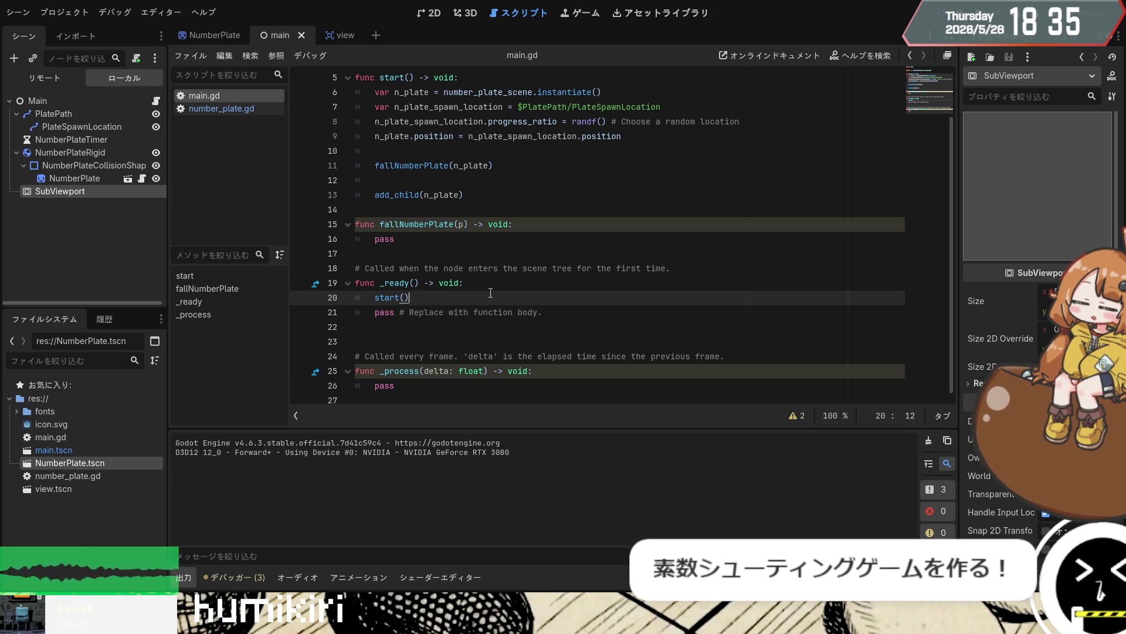
key("ctrl+shift+k")
Step: Add start() inside _process, undo and redo the edits, then test-run the game
left_click(571, 352)
key("Return")
type("start(")
key("Return")
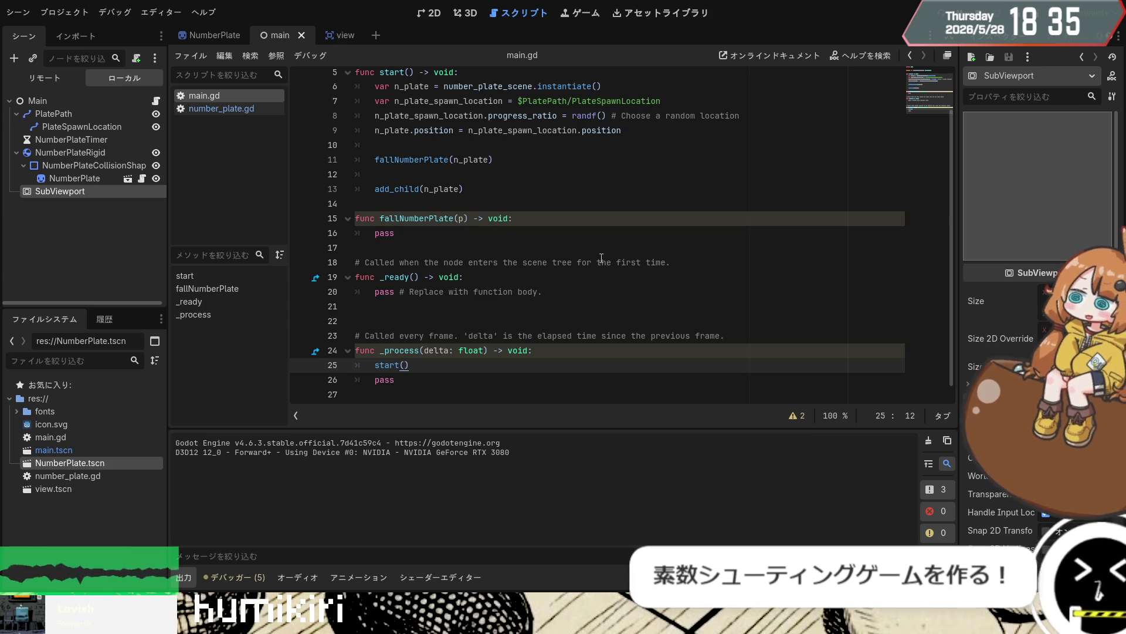
left_click(492, 380)
key("ctrl+z")
key("ctrl+z")
key("ctrl+z")
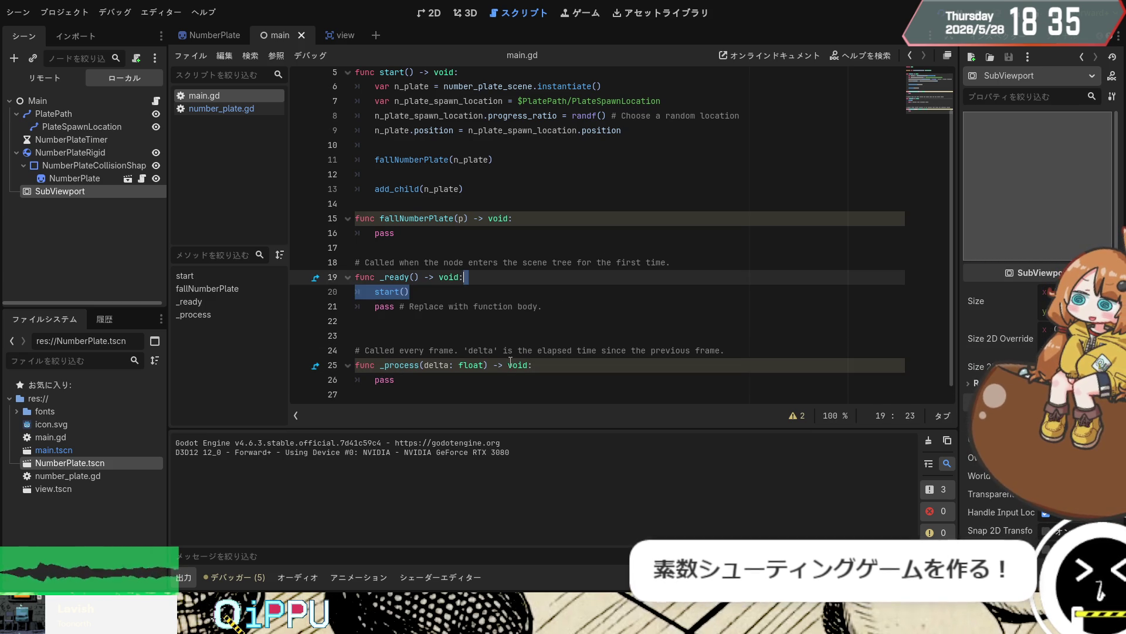
key("ctrl+z")
key("ctrl+z")
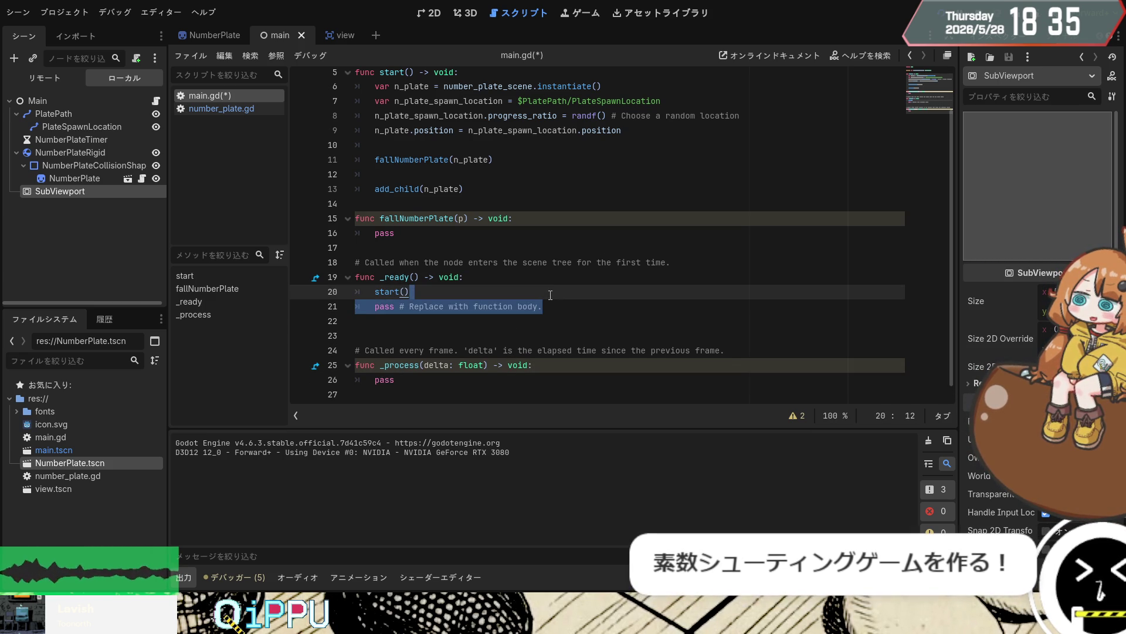
key("ctrl+y")
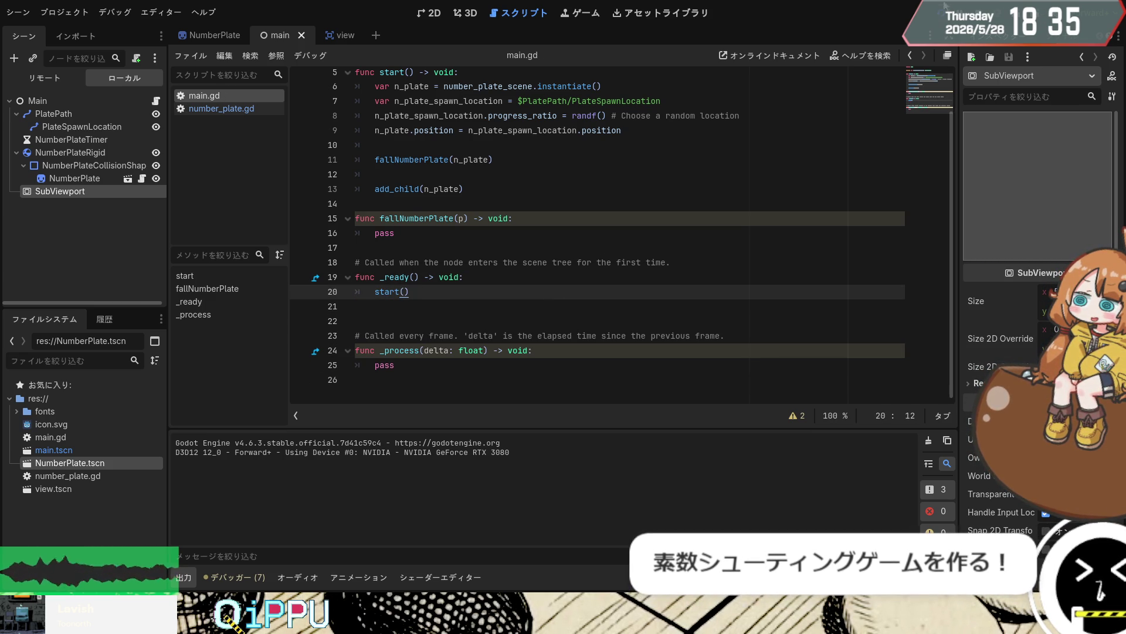
left_click(944, 6)
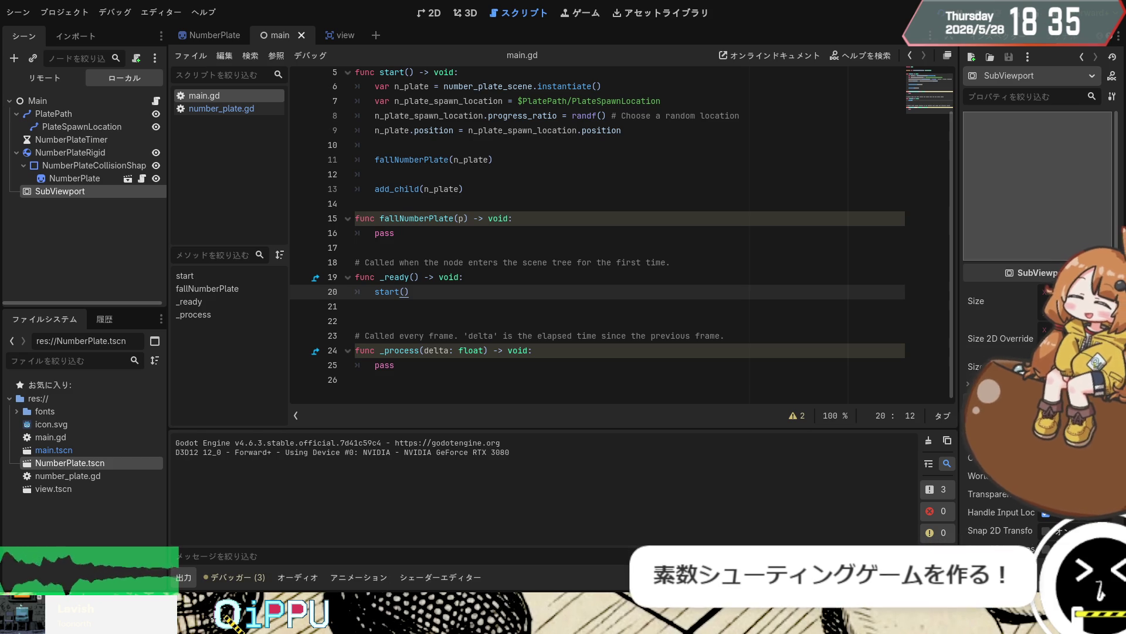
key("F8")
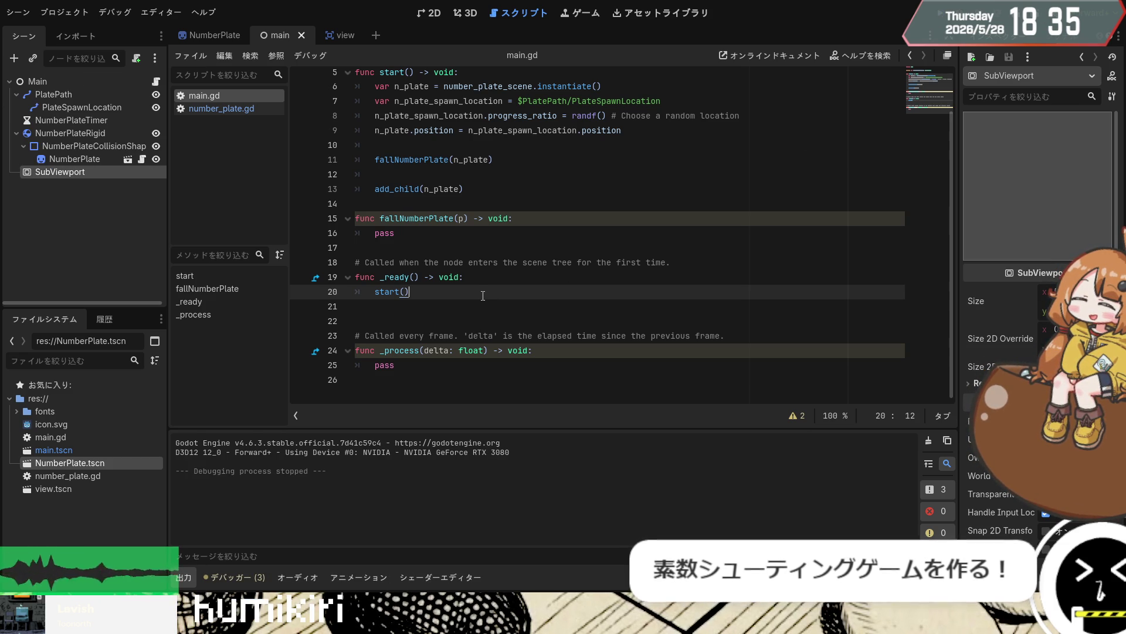
Step: Cut start() from _ready, paste it over pass in _process, save, and run
key("ctrl+z")
key("ctrl+z")
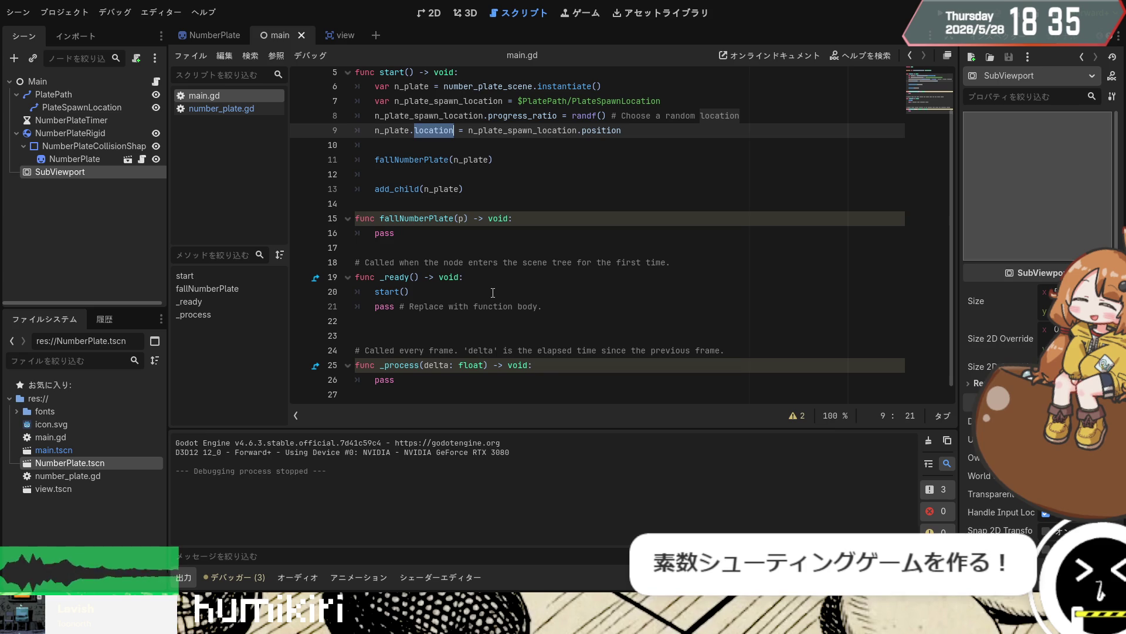
key("ctrl+y")
left_click_drag(493, 292, 513, 283)
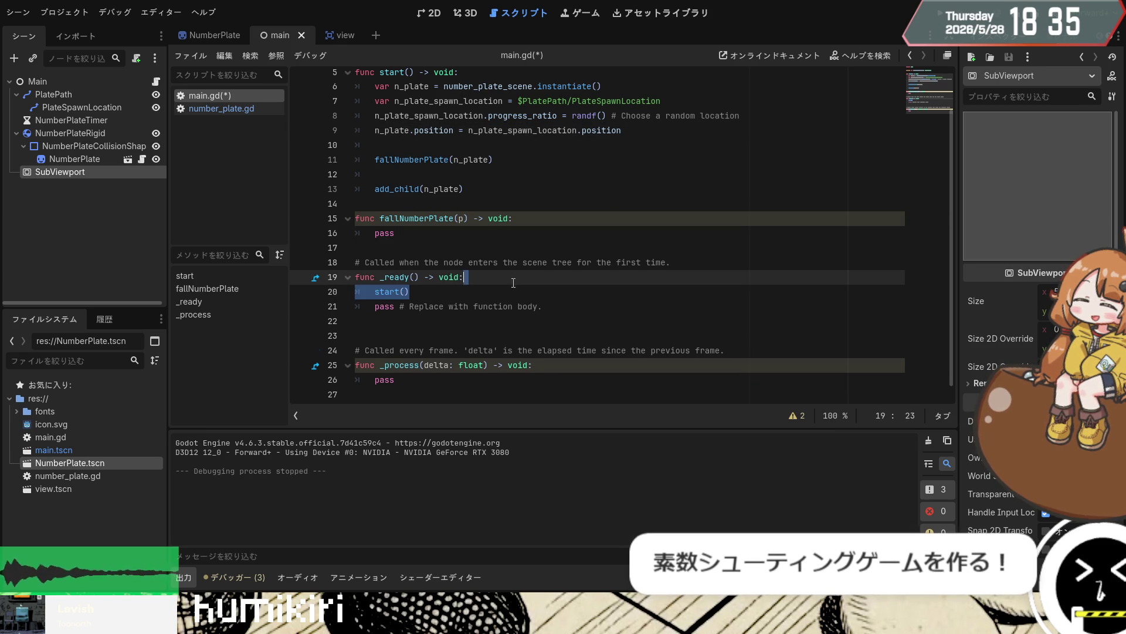
key("ctrl+x")
left_click_drag(616, 365, 616, 352)
key("ctrl+v")
key("ctrl+s")
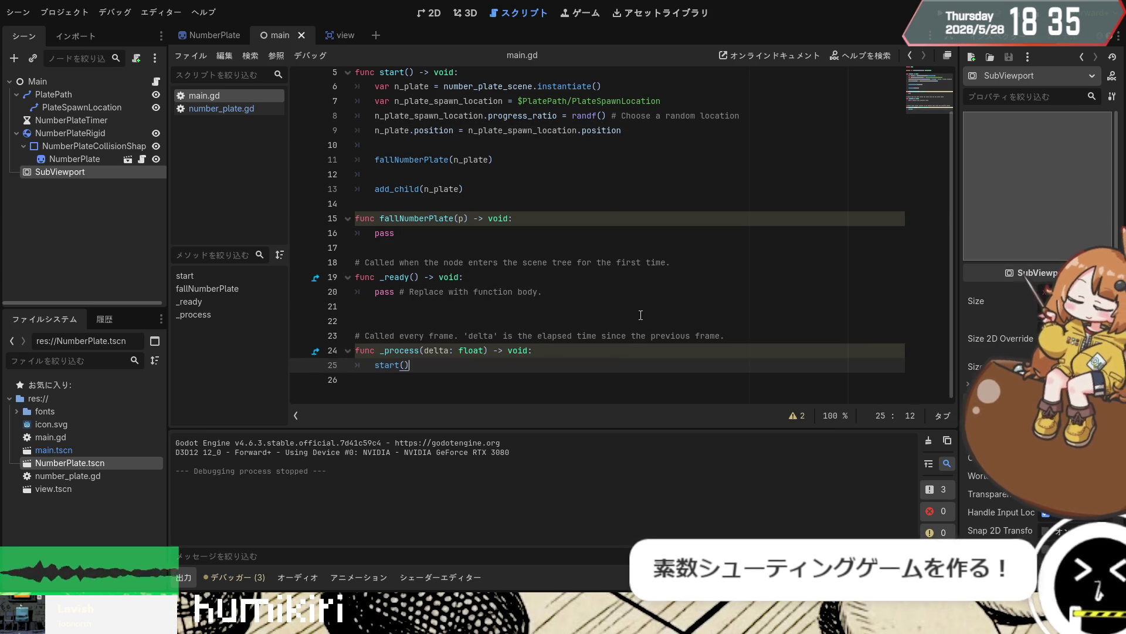
key("F5")
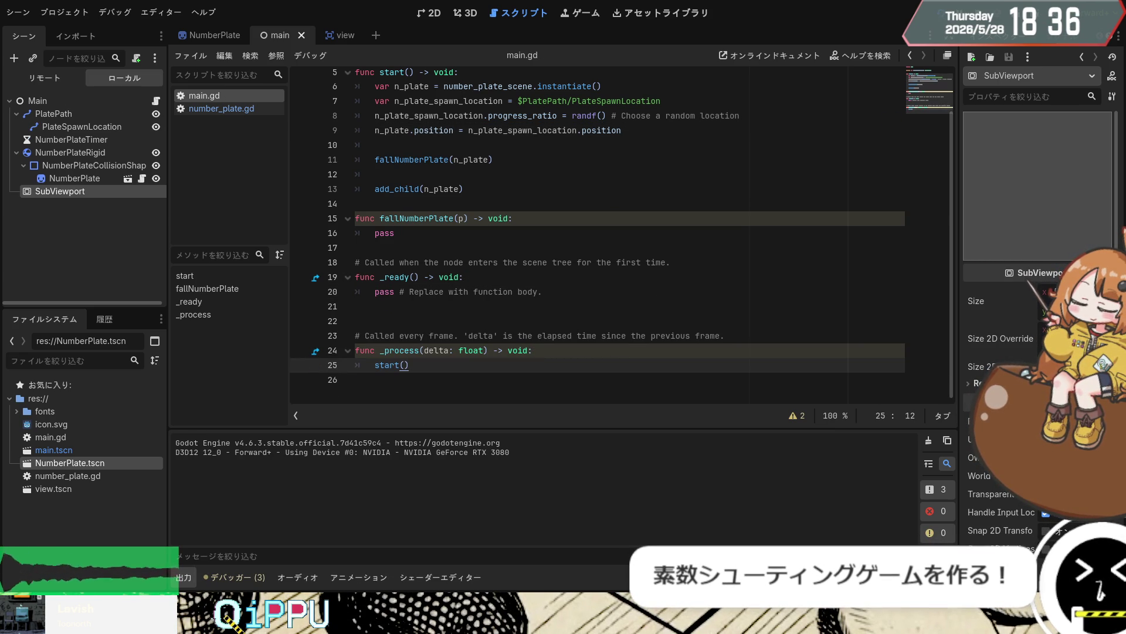
Step: Restore start() in _ready, drop the placeholder pass line, and delete the stray z
key("ctrl+z")
key("ctrl+z")
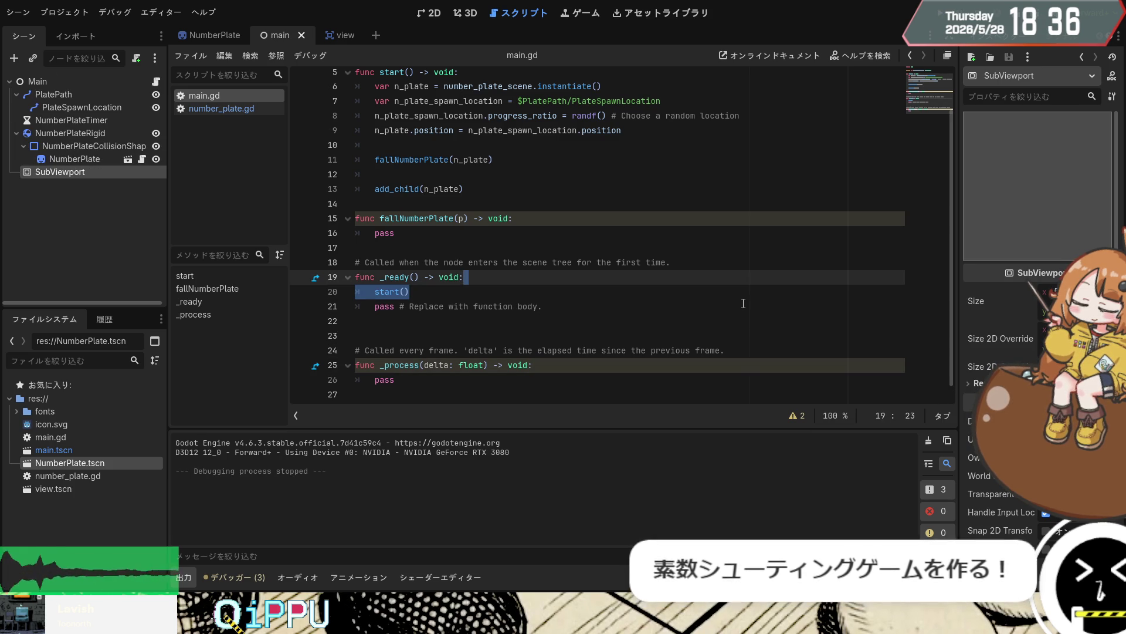
key("ctrl+z")
key("ctrl+y")
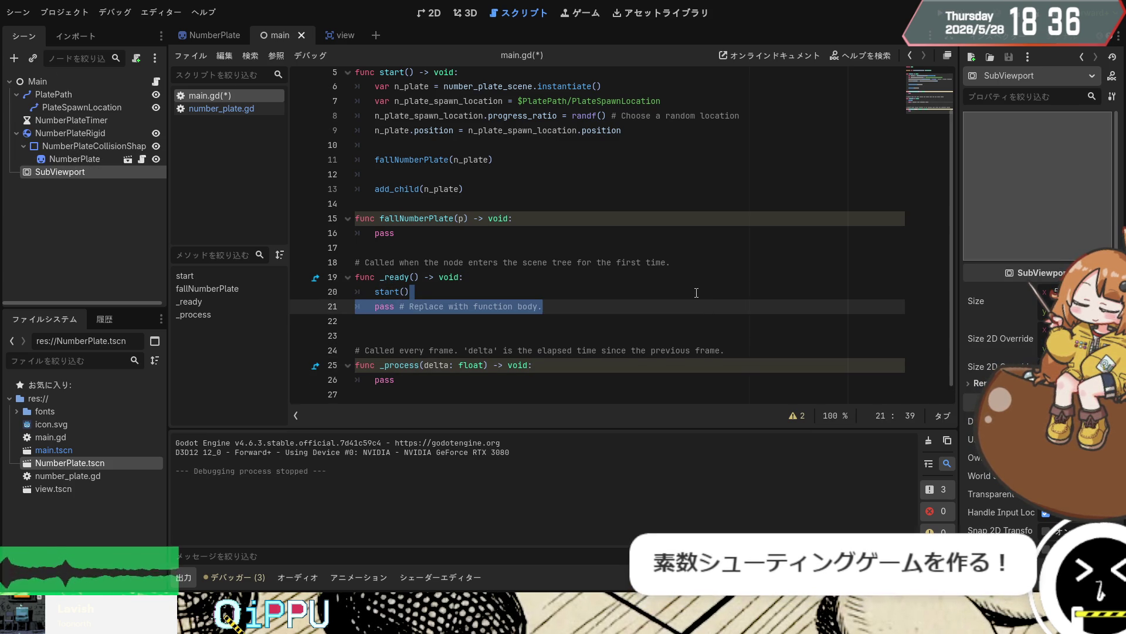
key("ctrl+z")
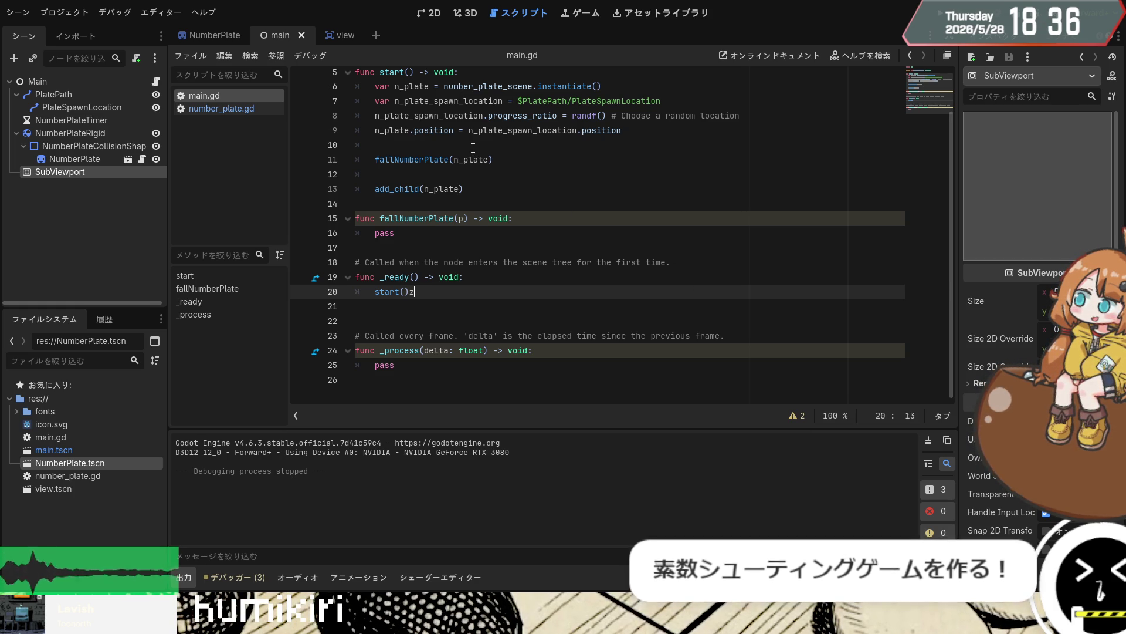
key("BackSpace")
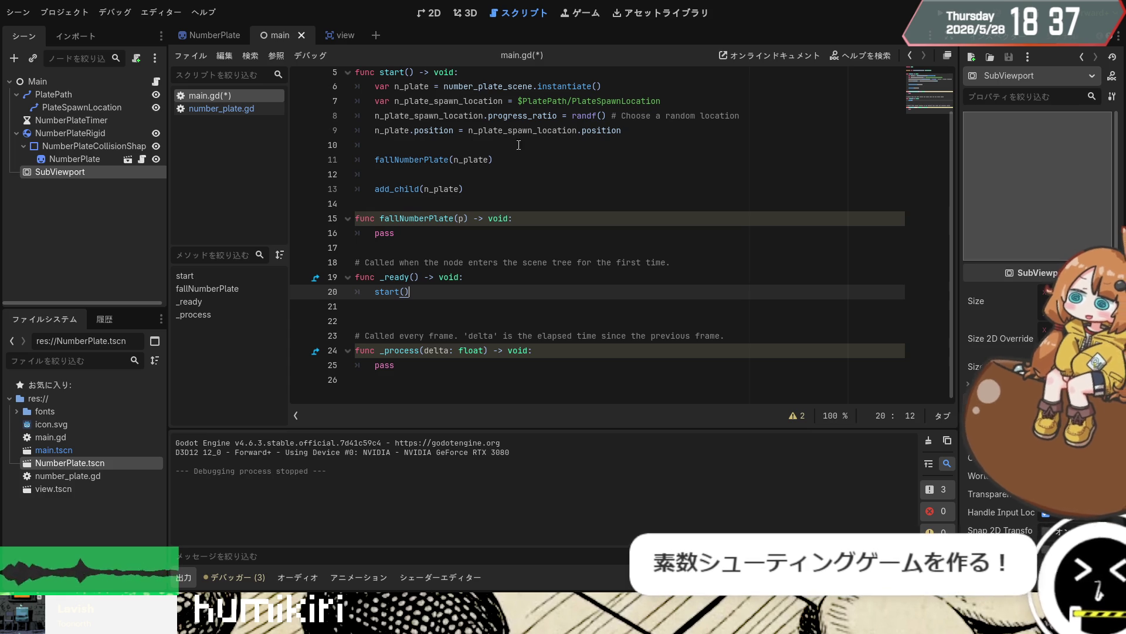
Step: Open the NumberPlate scene tab
left_click(196, 35)
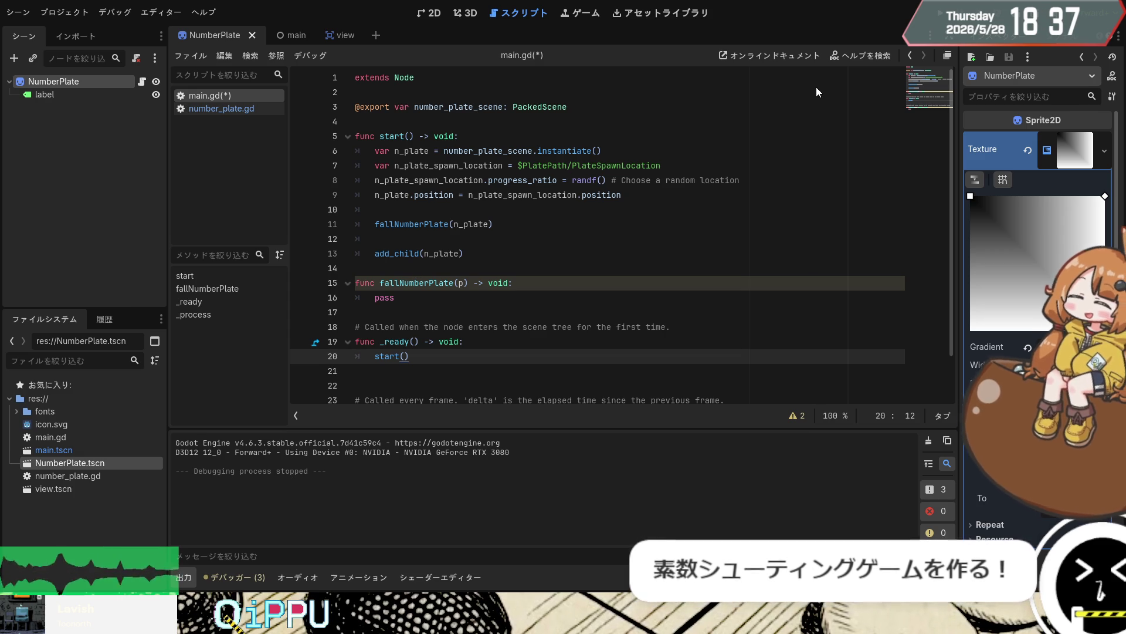
Step: Go to the main scene showing PlatePath, NumberPlateTimer, NumberPlateRigid and SubViewport
left_click(512, 282)
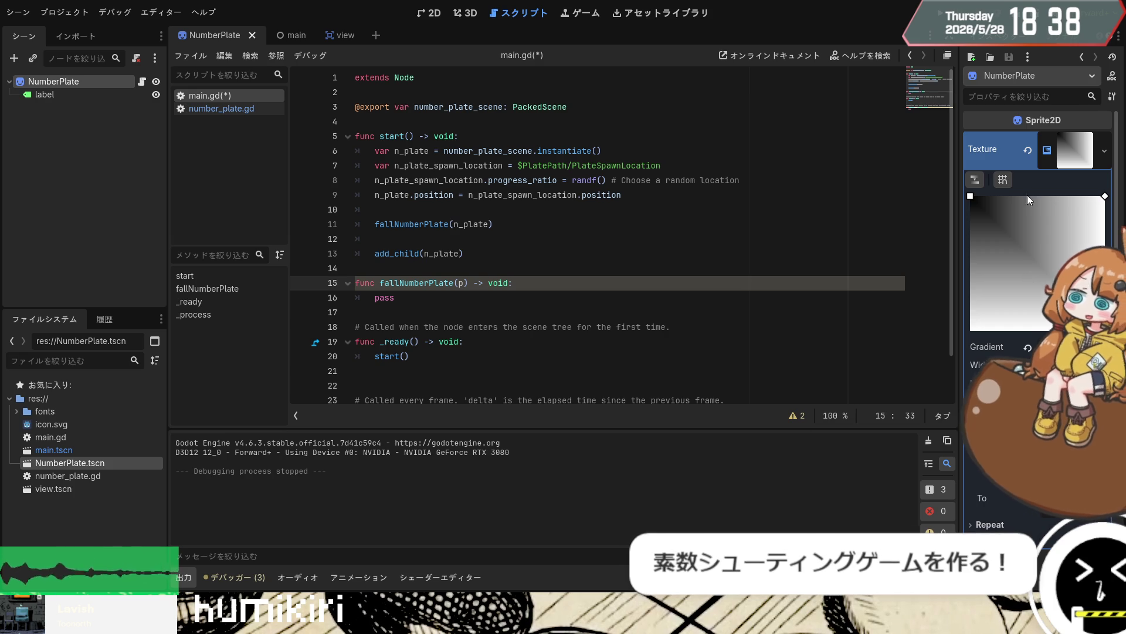
scroll(1027, 195, "down", 5)
scroll(1044, 293, "up", 3)
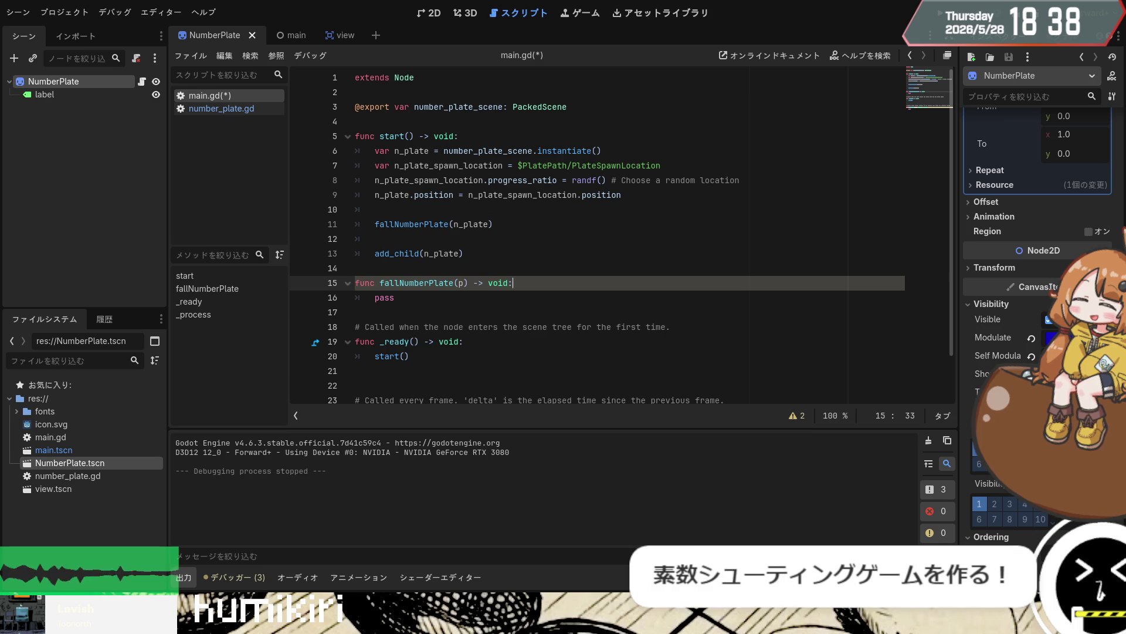
left_click(281, 34)
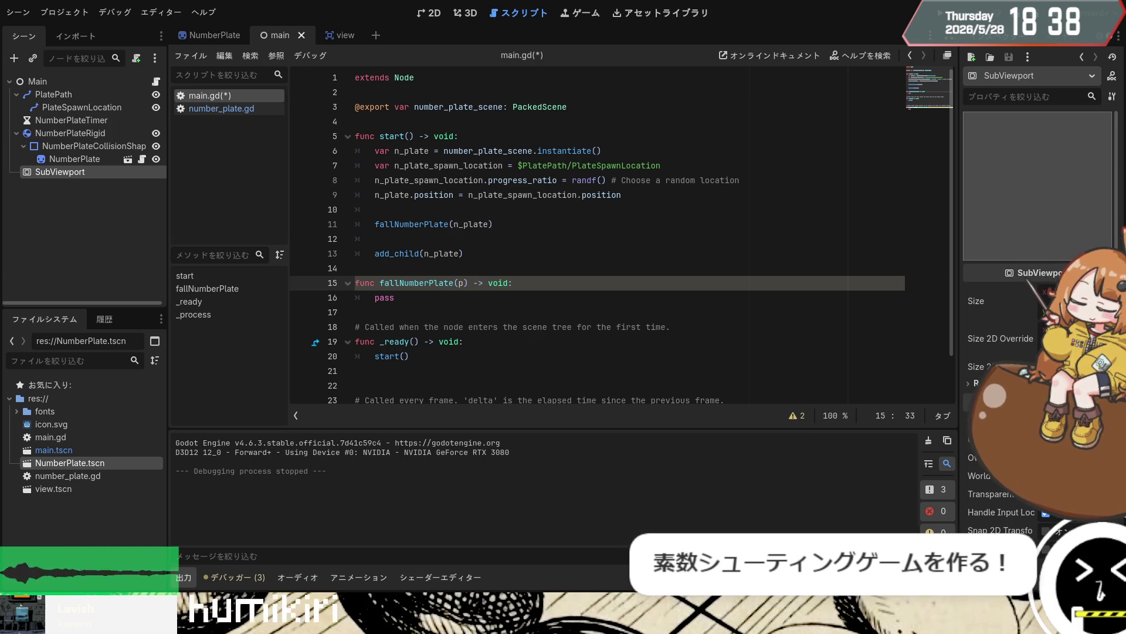
Step: Select the exported number_plate_scene variable on line 3 of main.gd
mouse_move(597, 151)
left_mouse_down()
mouse_move(547, 165)
mouse_move(376, 156)
left_mouse_up()
left_click(524, 284)
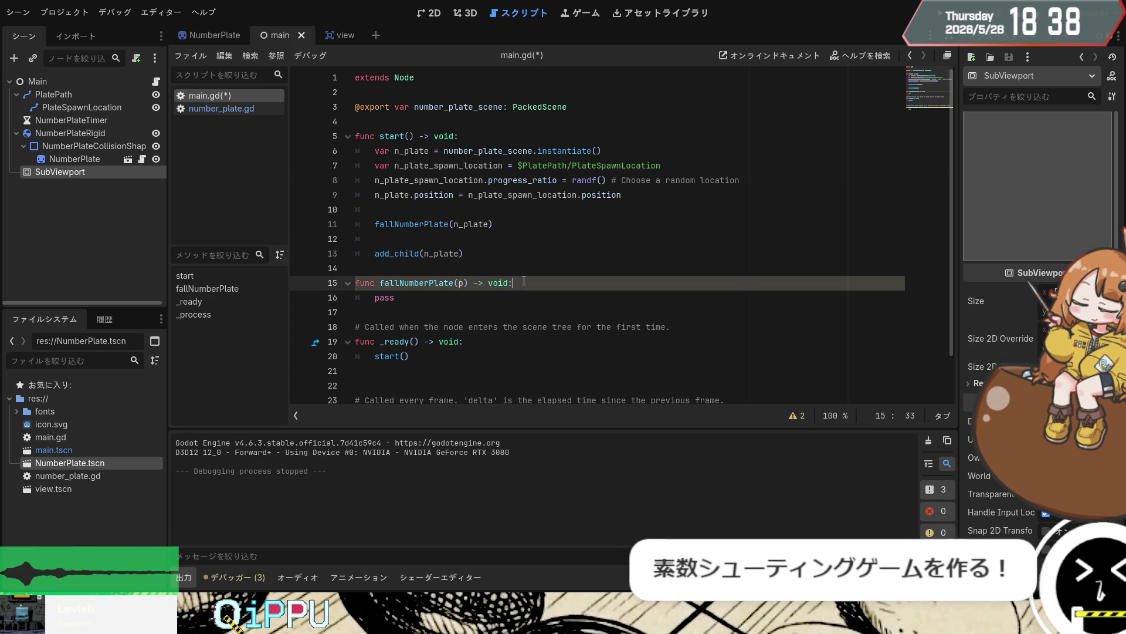
left_click(488, 102)
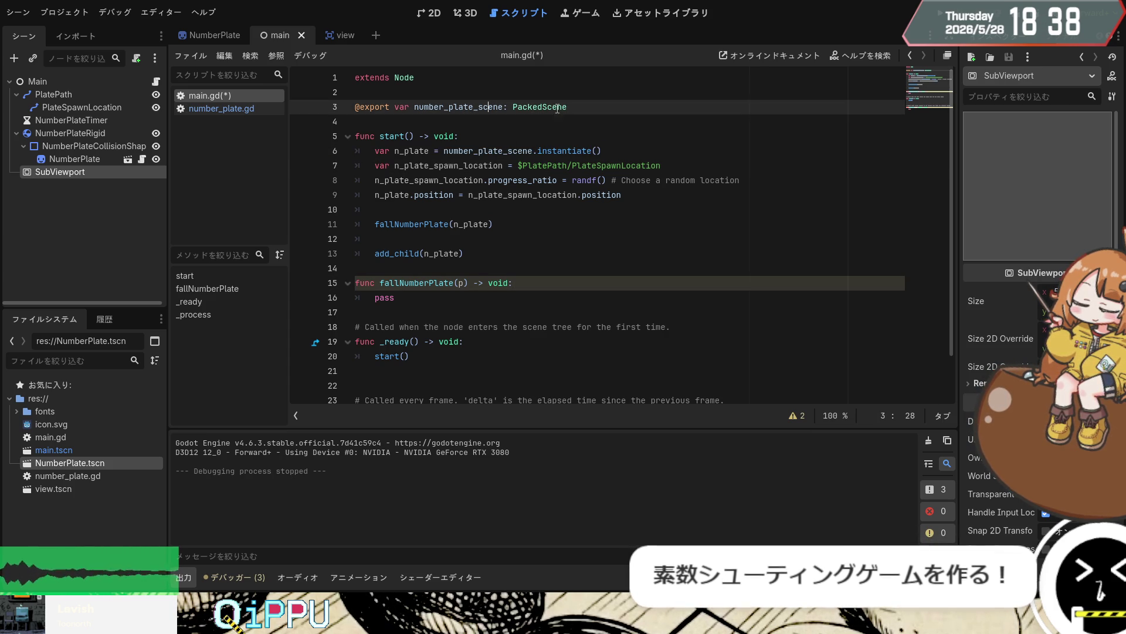
left_click_drag(567, 109, 416, 109)
double_click(421, 110)
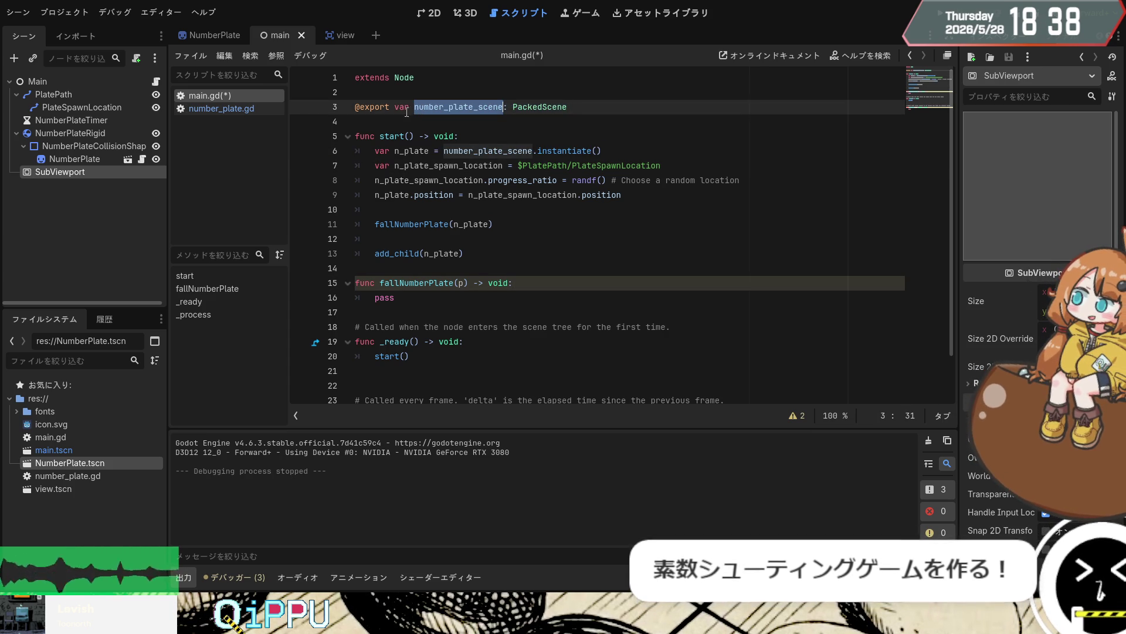
Step: Set Main's Number Plate scene property and open the NumberPlate scene it references
left_click(56, 83)
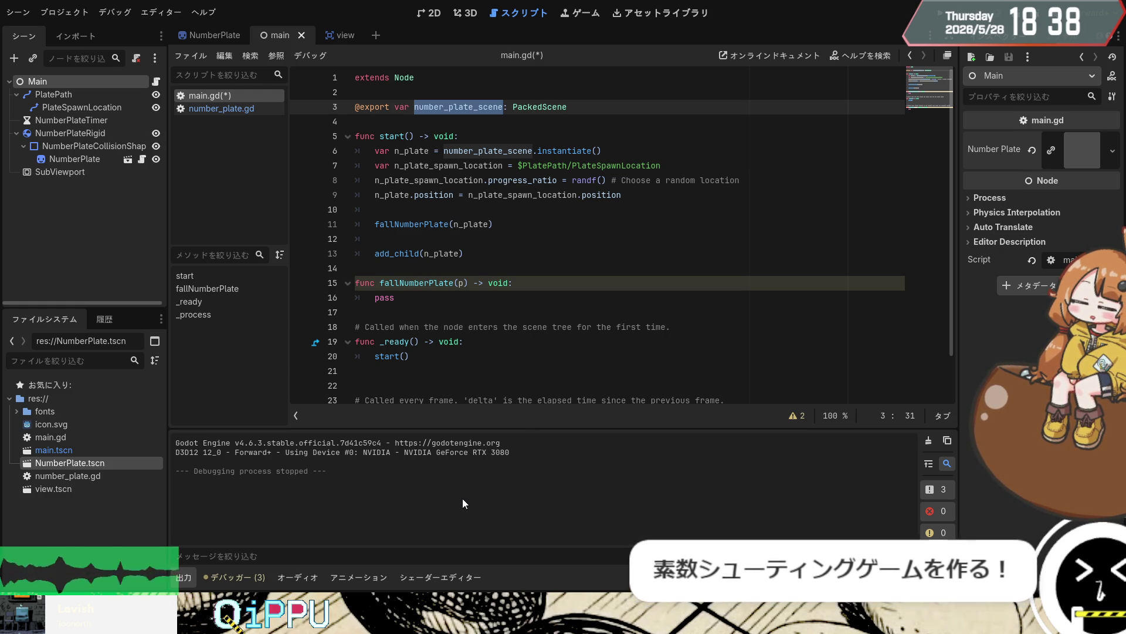
key("ctrl+z")
left_click(1081, 161)
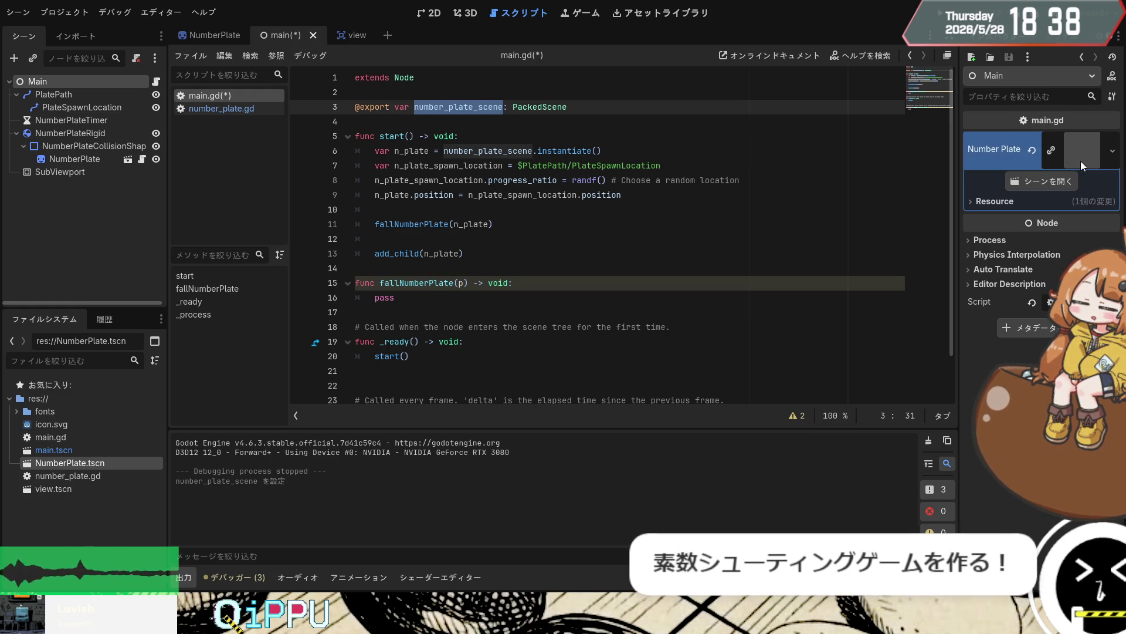
left_click(1070, 180)
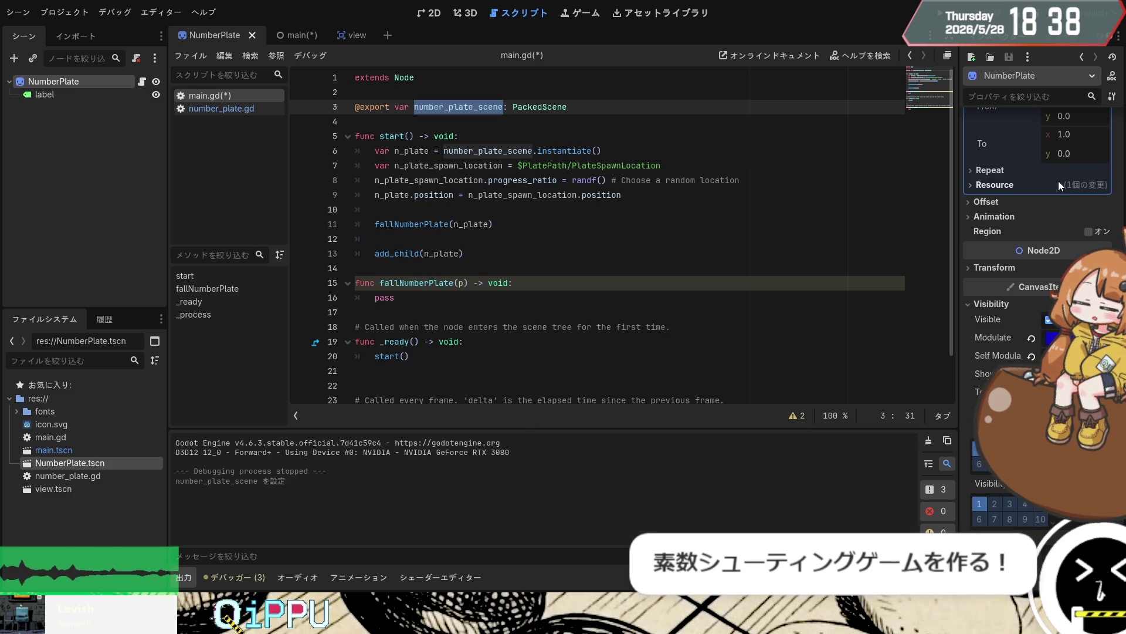
Step: View the NumberPlate scene in the 2D and 3D views, then return to the script editor
left_click(438, 14)
left_click(391, 243)
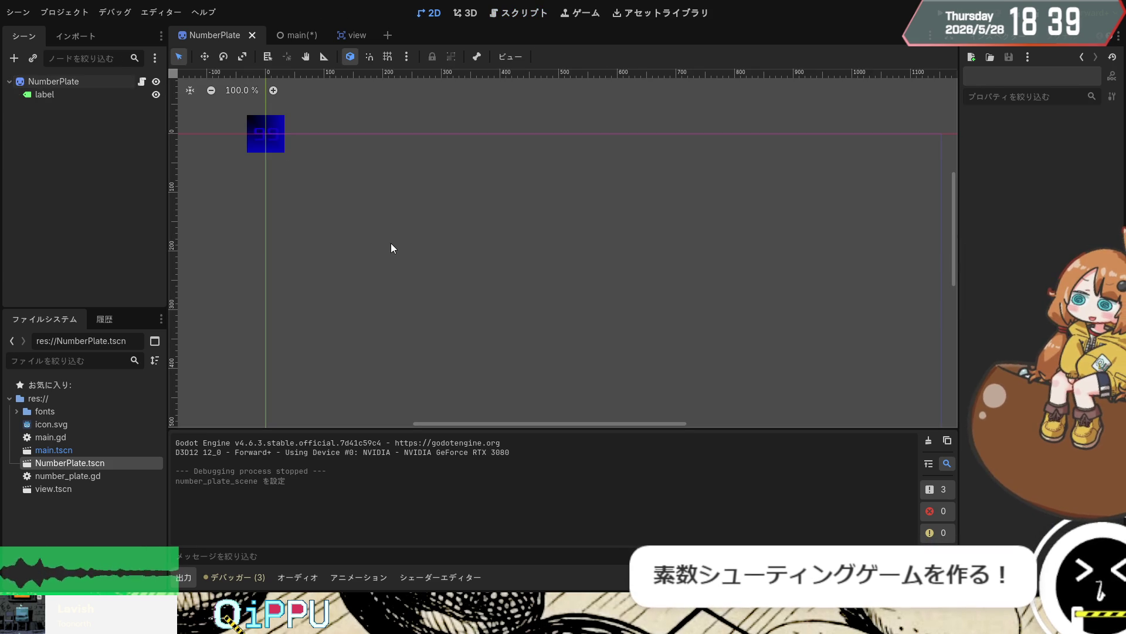
left_click(469, 19)
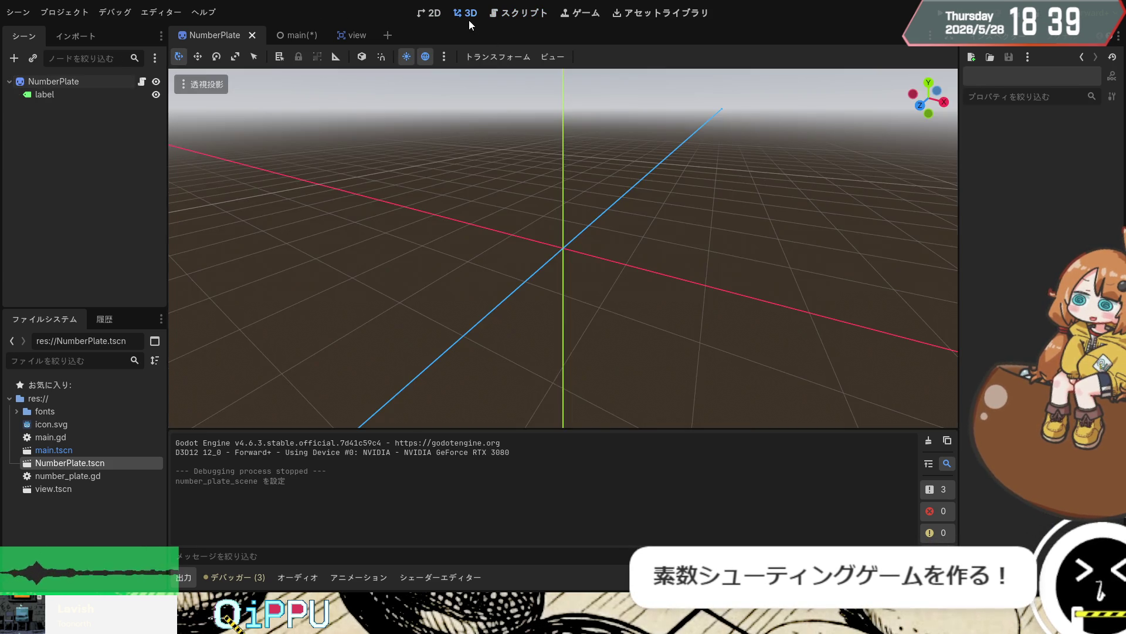
left_click(513, 16)
Step: View the main scene in 2D and Game views, then return to the NumberPlate scene
left_click(291, 35)
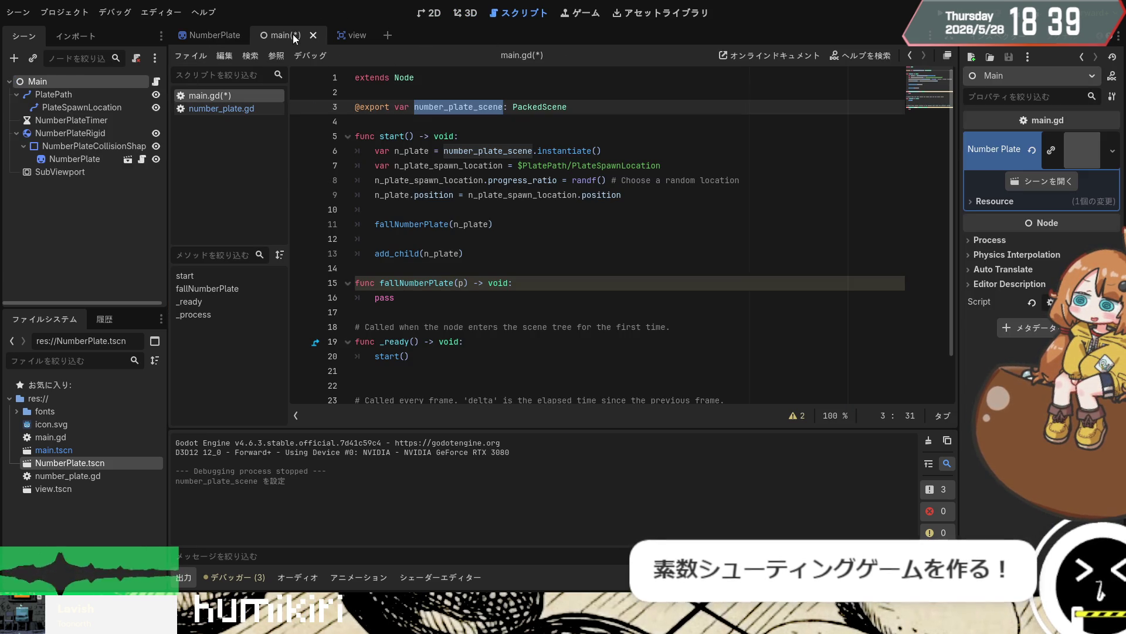
left_click(434, 14)
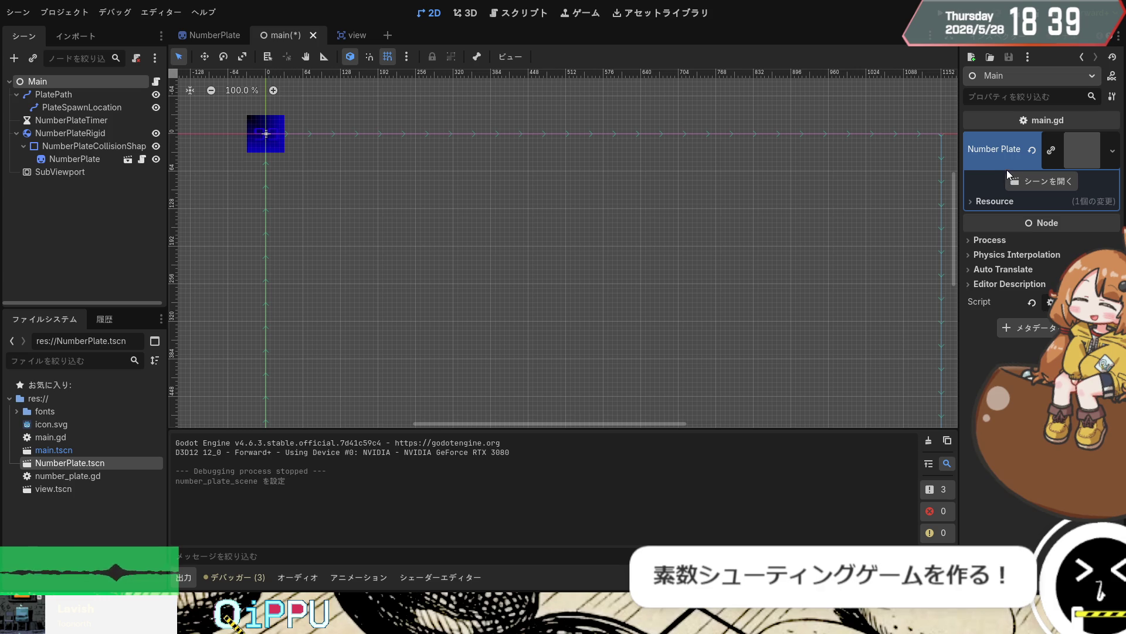
left_click(597, 21)
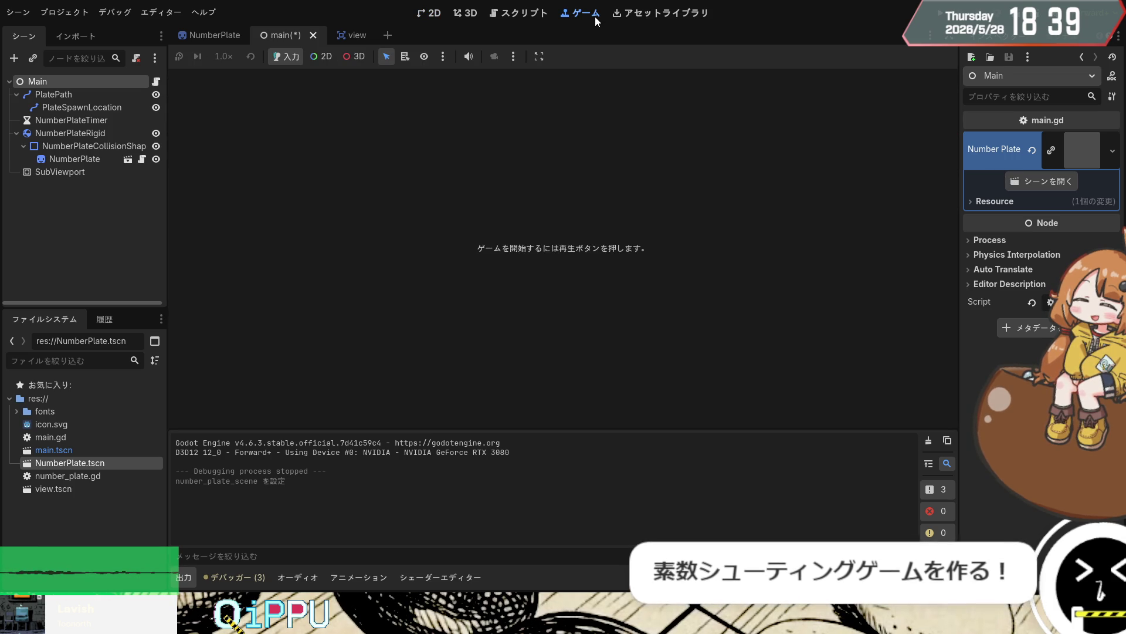
left_click(516, 14)
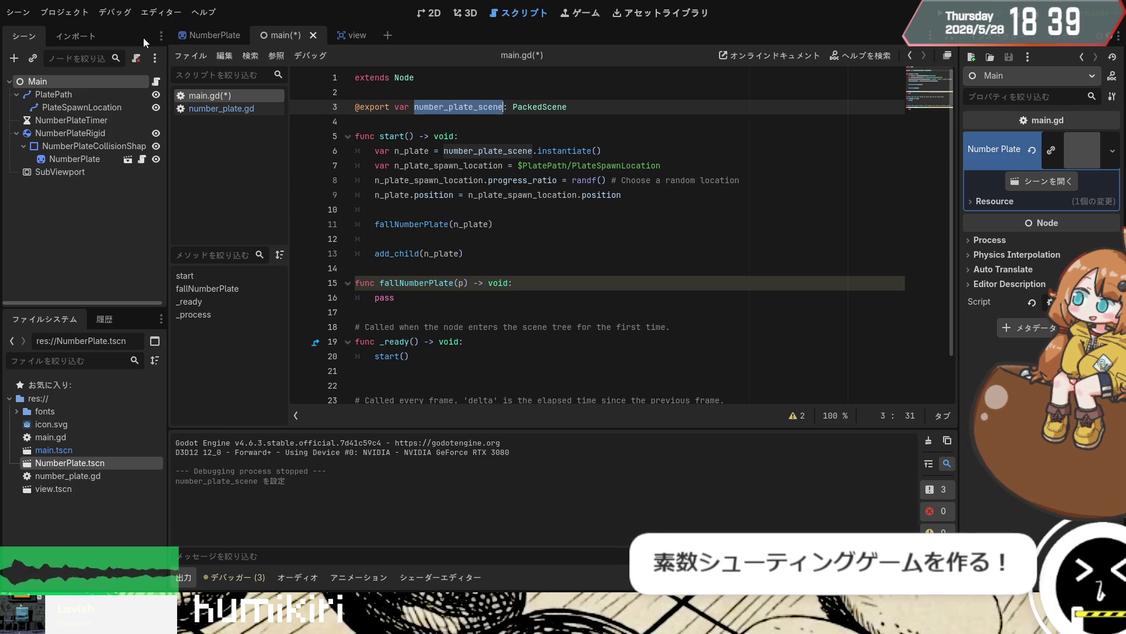
left_click(208, 35)
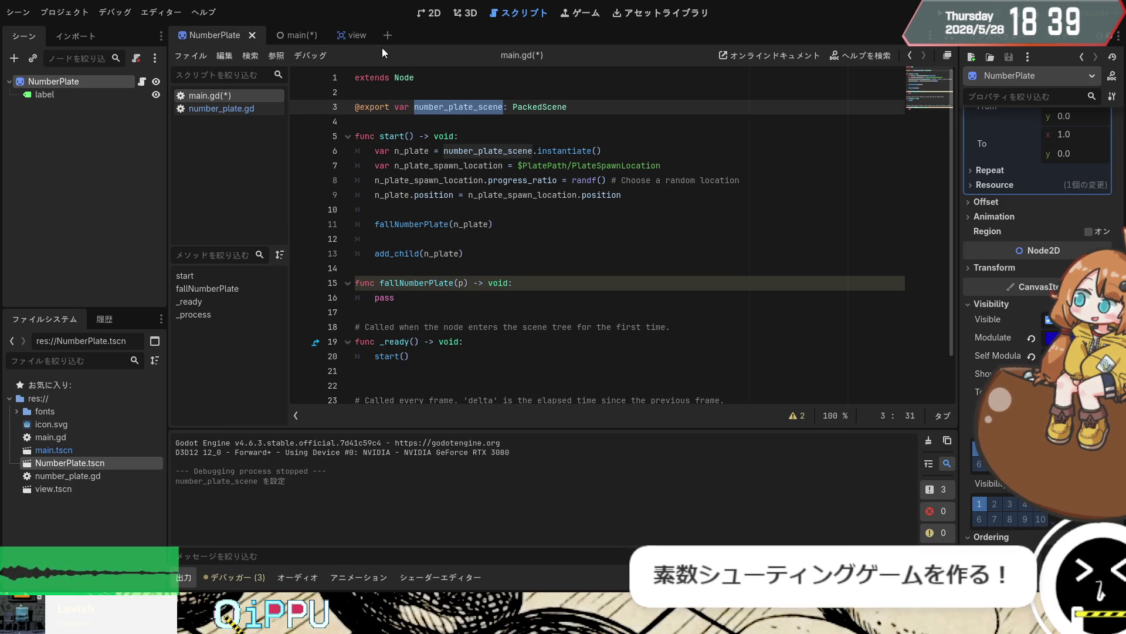
Step: In number_plate.gd, change line 6 of _ready to 'pass #hide()'
left_click(227, 108)
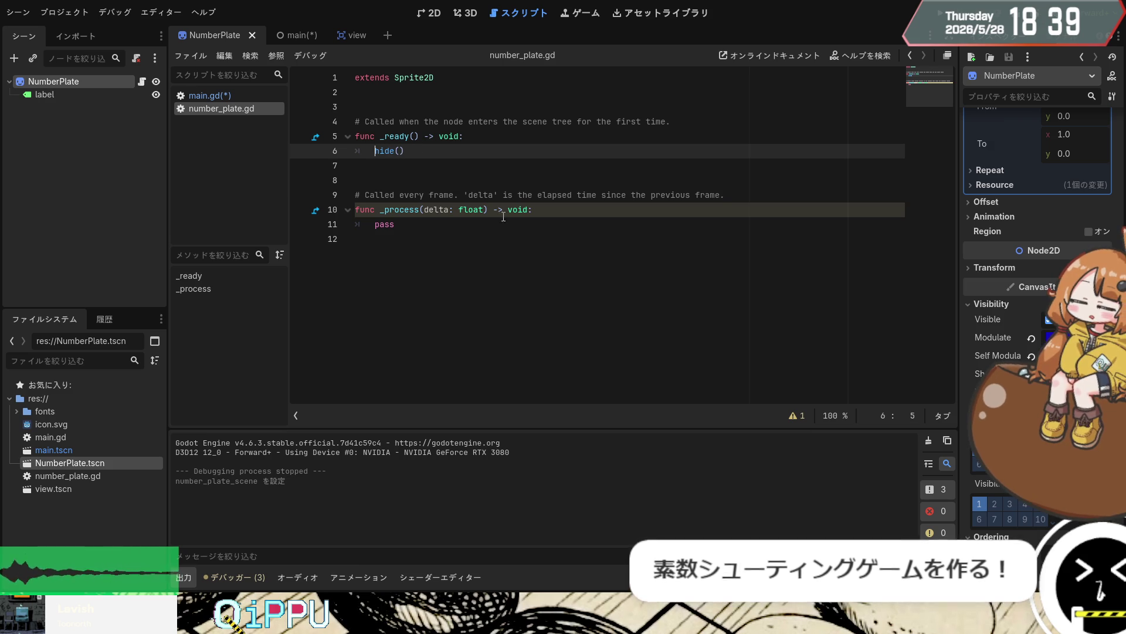
type("はs")
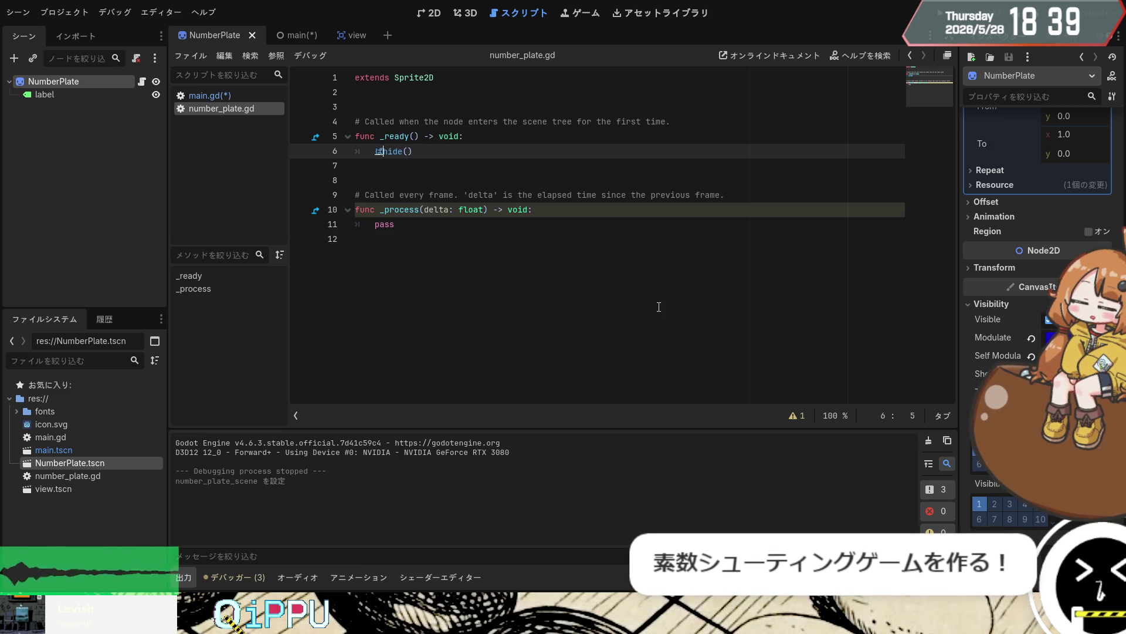
type("pass \"#")
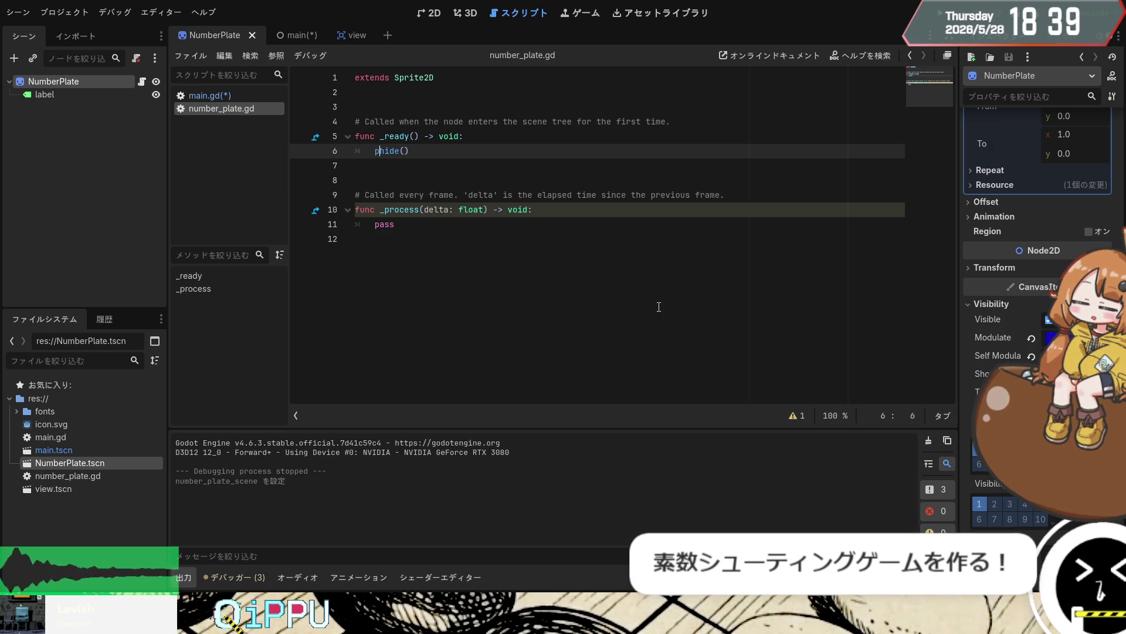
key("BackSpace")
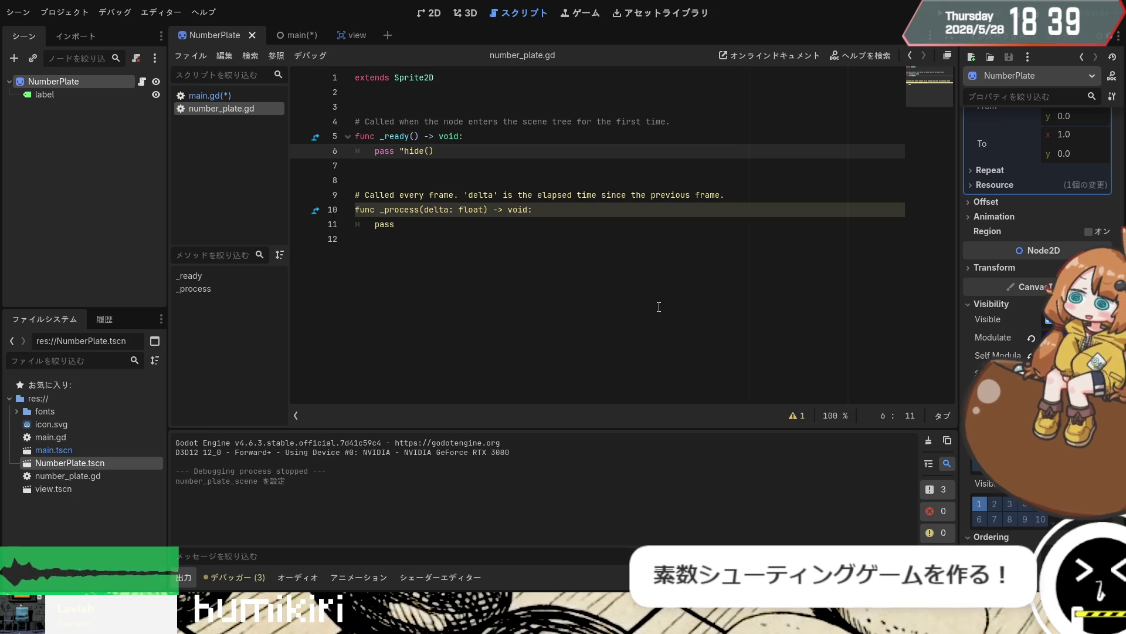
key("BackSpace")
type("#")
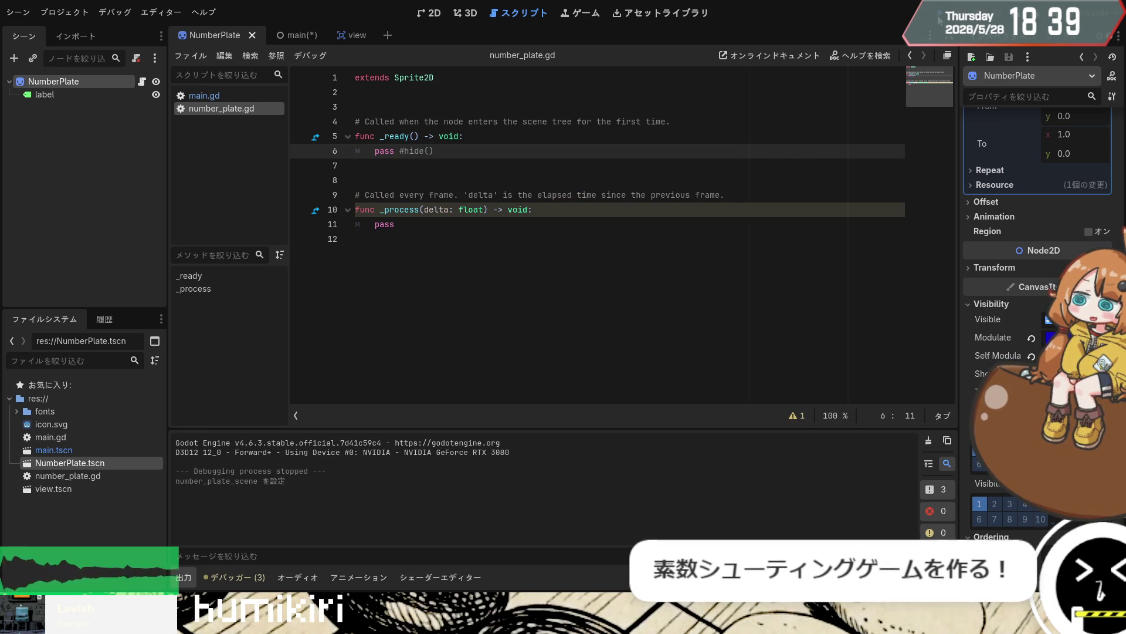
Step: Run and stop the game twice to test the change
key("F5")
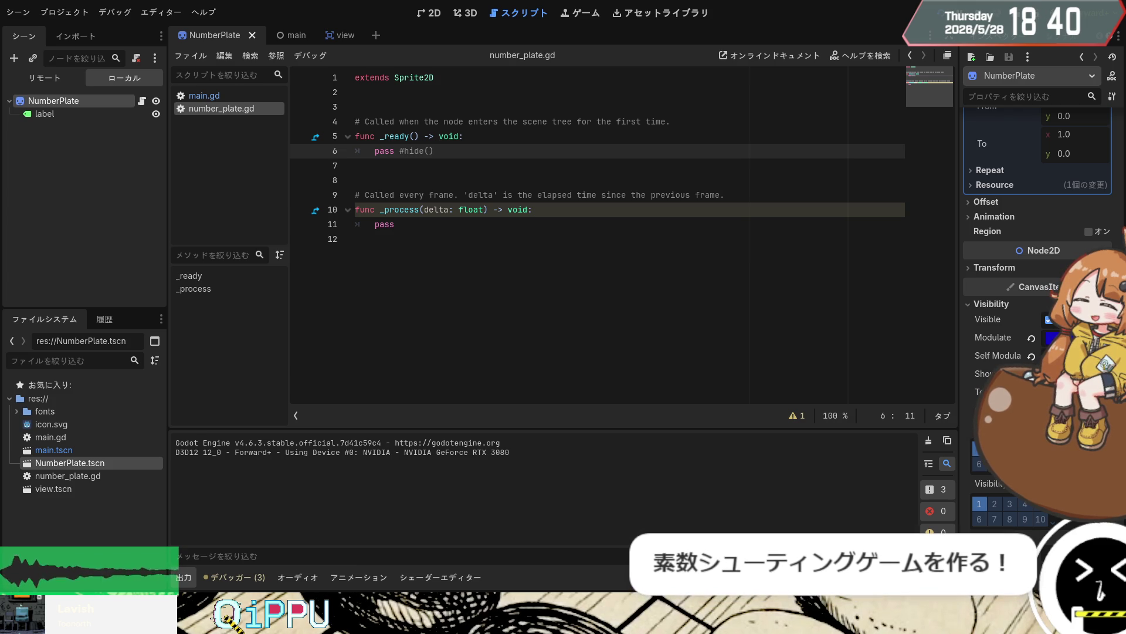
left_click(941, 17)
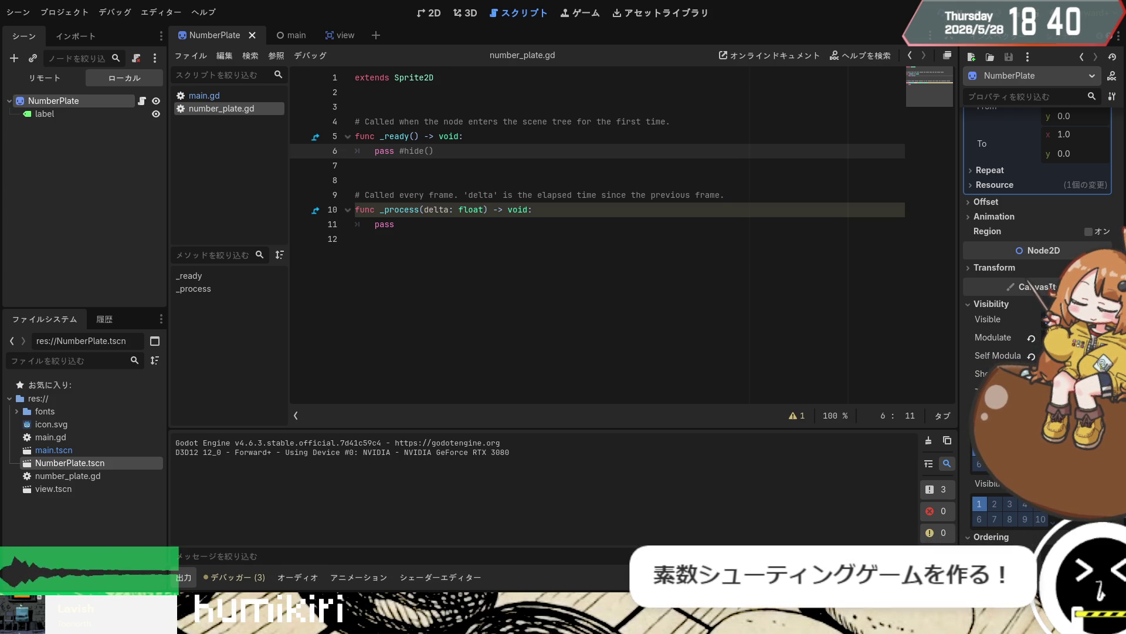
key("F8")
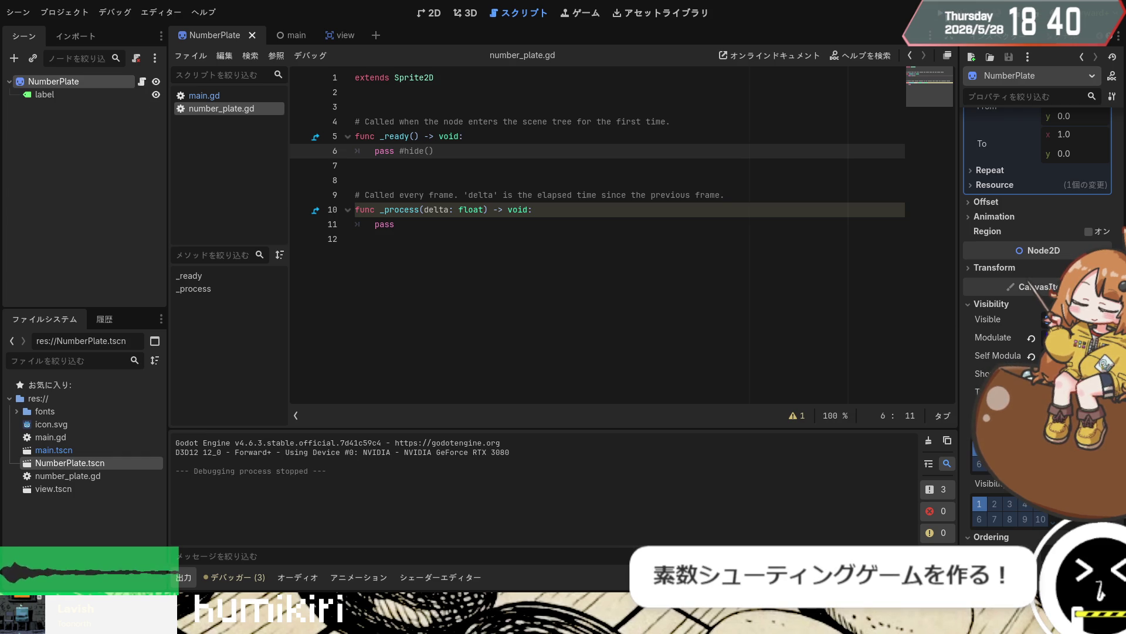
key("F5")
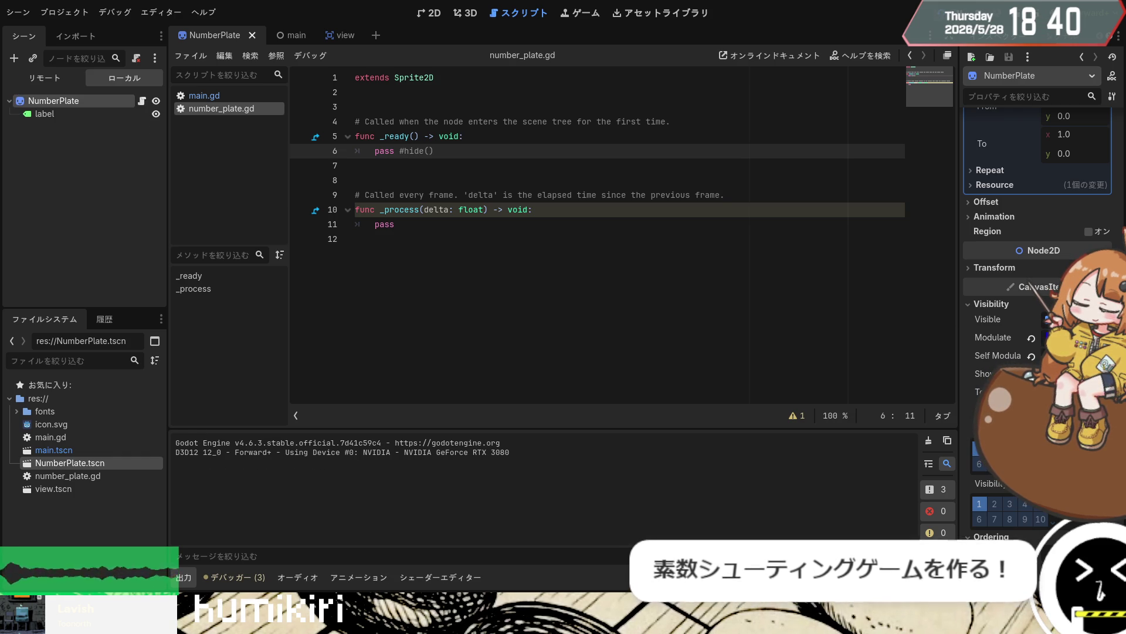
key("F8")
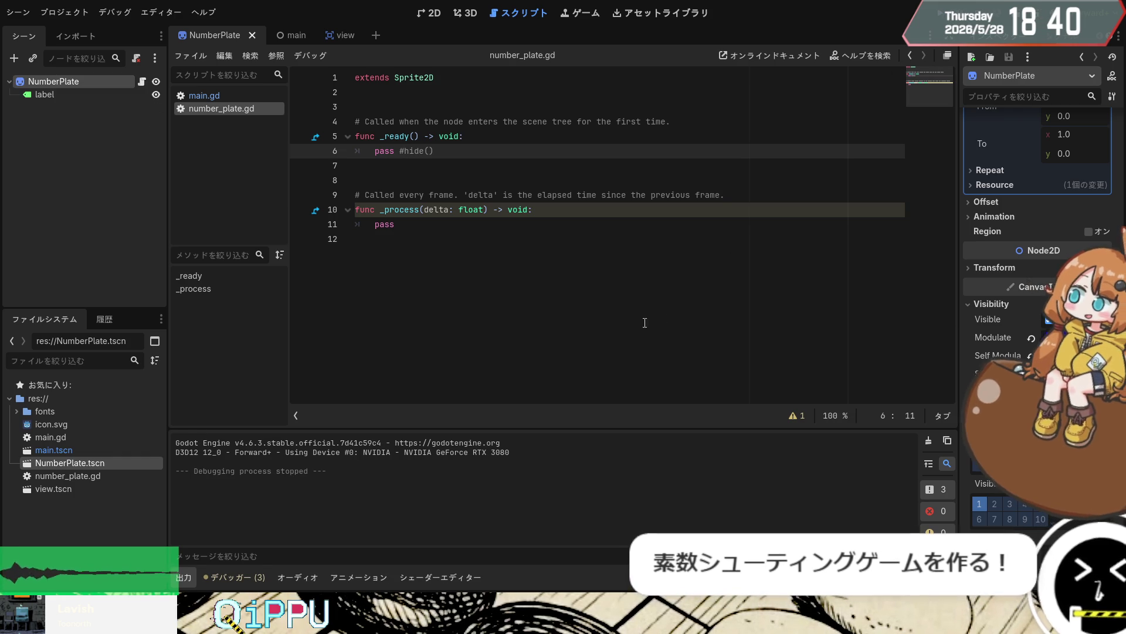
left_click(445, 136)
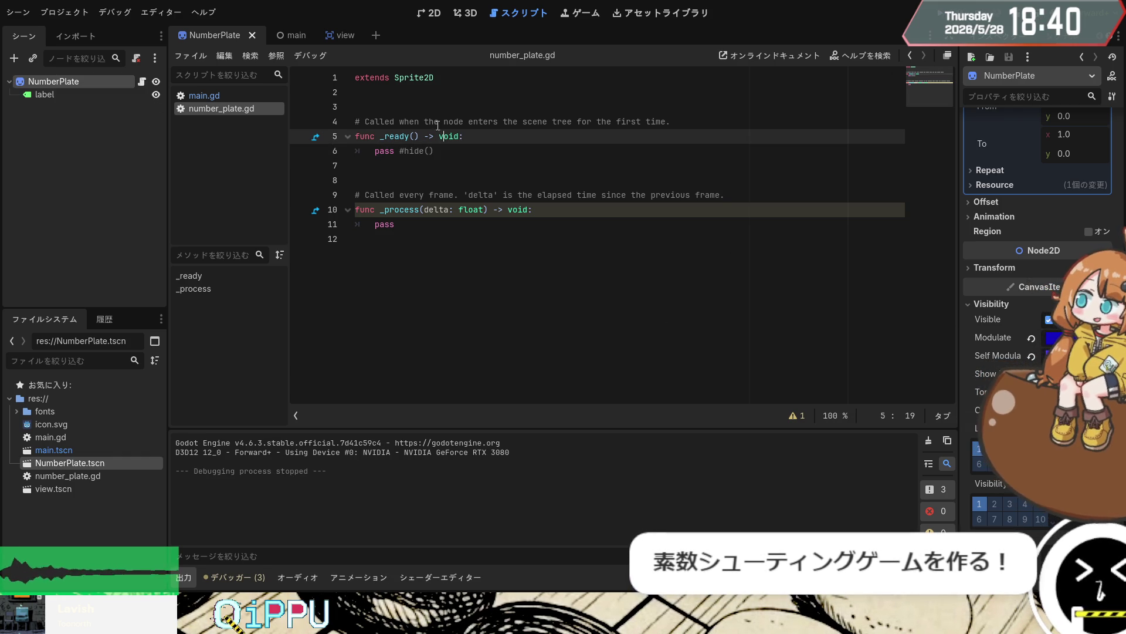
Step: In the main scene, move NumberPlate directly under Main and delete the NumberPlateRigid node
left_click(294, 34)
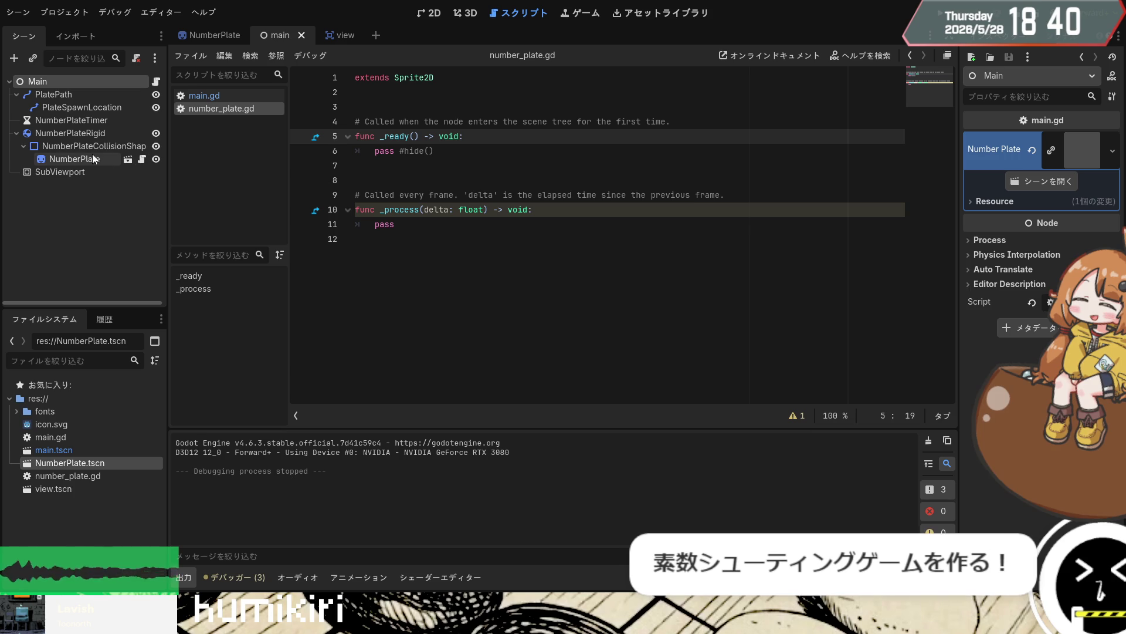
left_click_drag(57, 157, 65, 128)
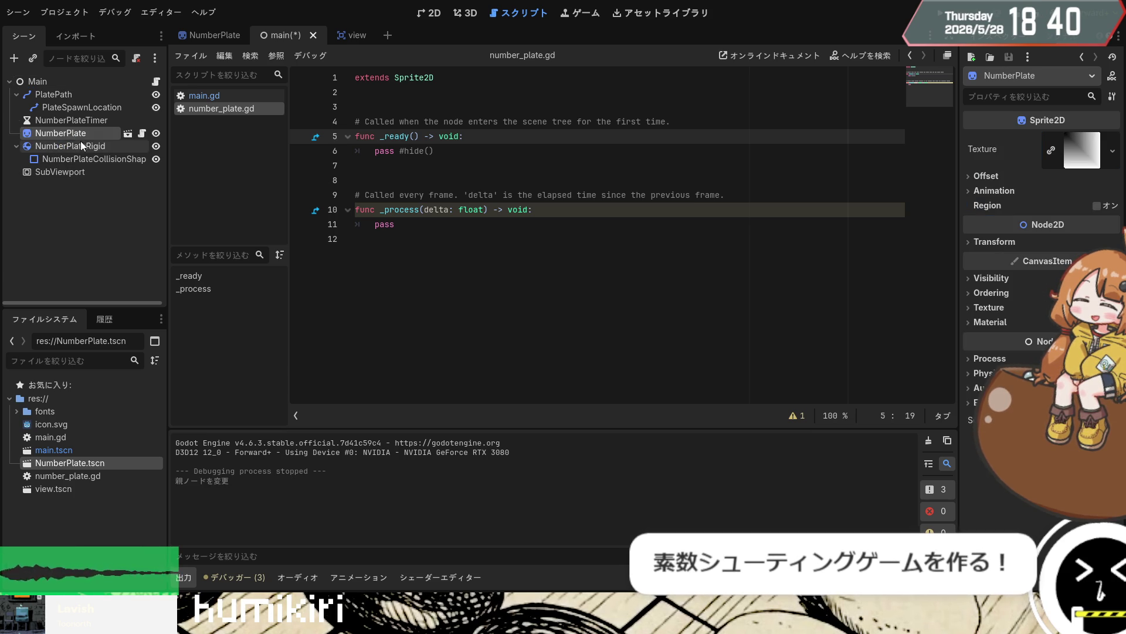
left_click(79, 149)
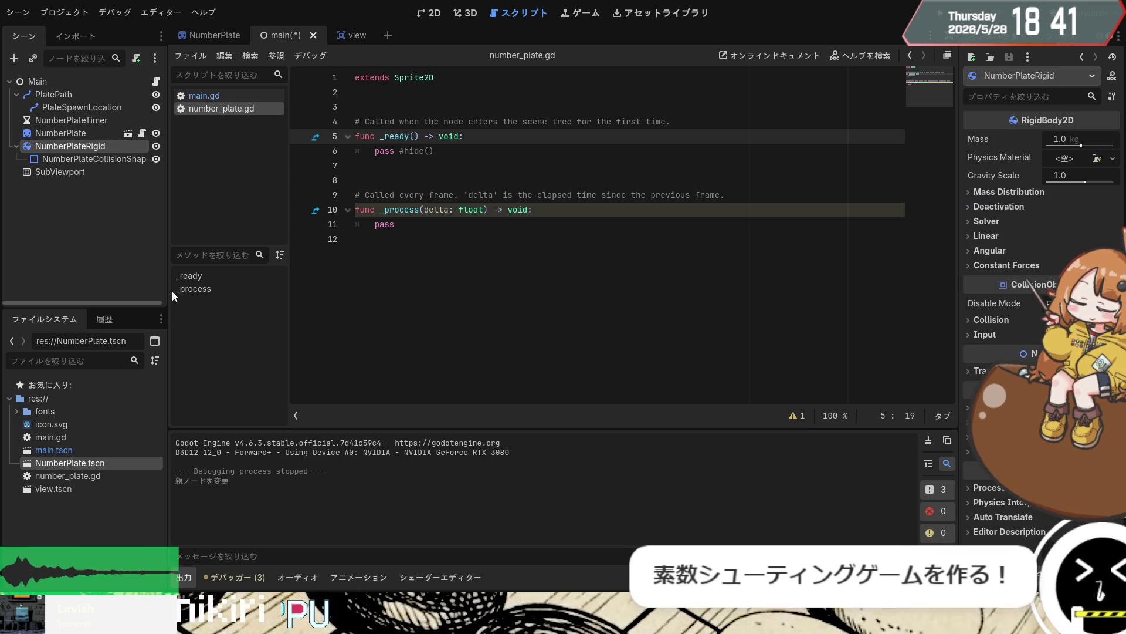
left_click(79, 160)
left_click(85, 148)
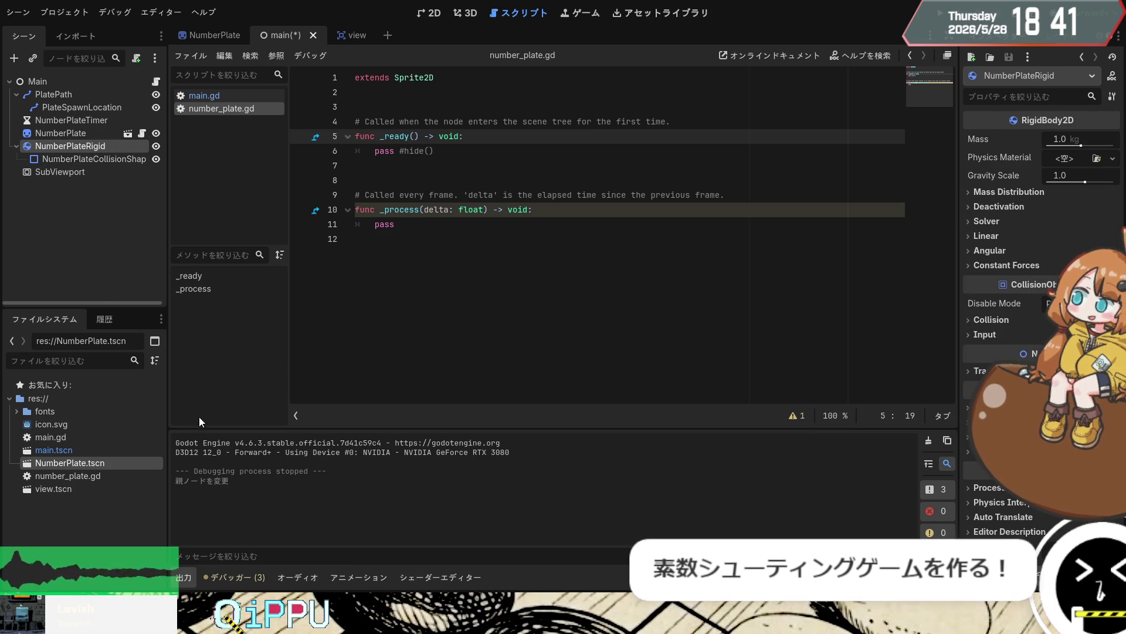
key("Delete")
Step: Save the scene and open main.gd at line 6
left_click(431, 168)
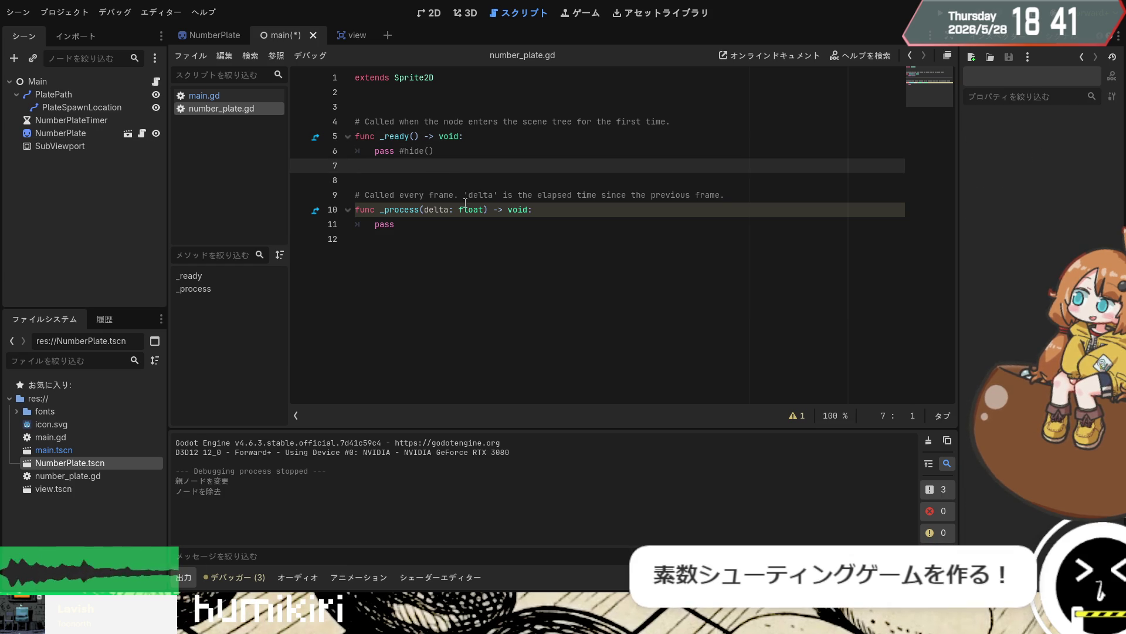
left_click(461, 157)
key("ctrl+s")
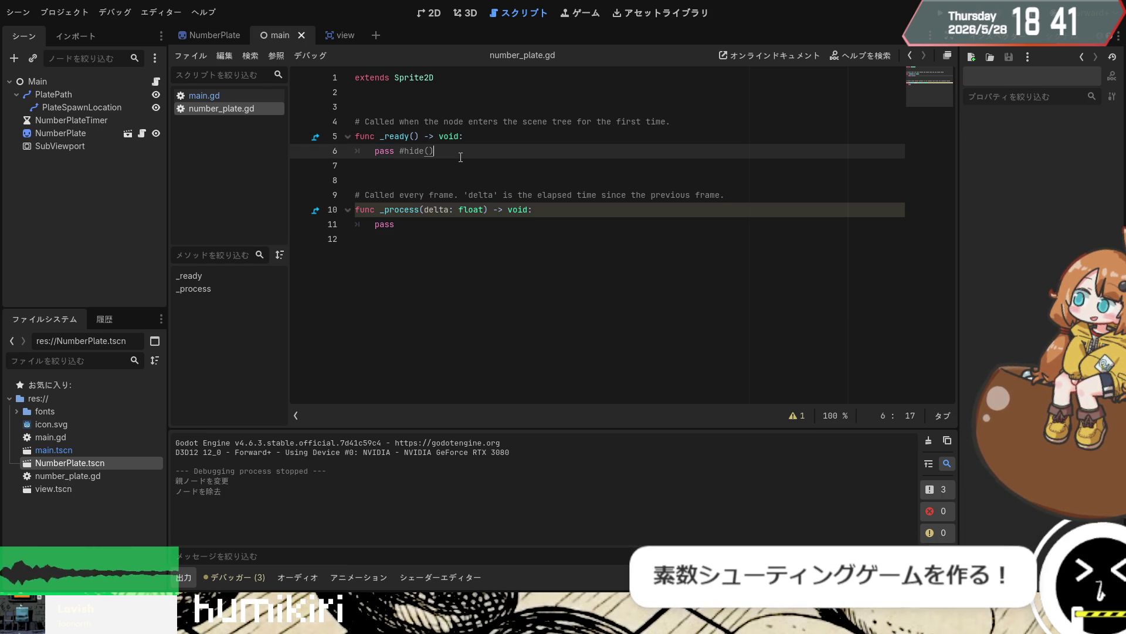
left_click(212, 95)
left_click(505, 152)
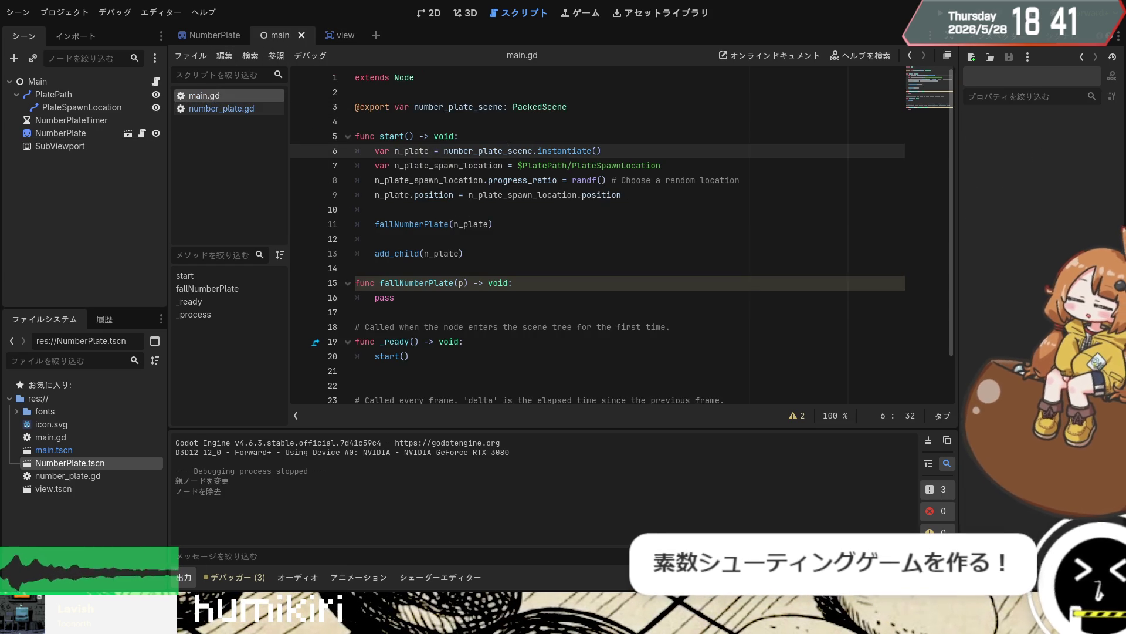
Step: Test-run the game several times with F5, stopping it after each run
left_click(522, 107)
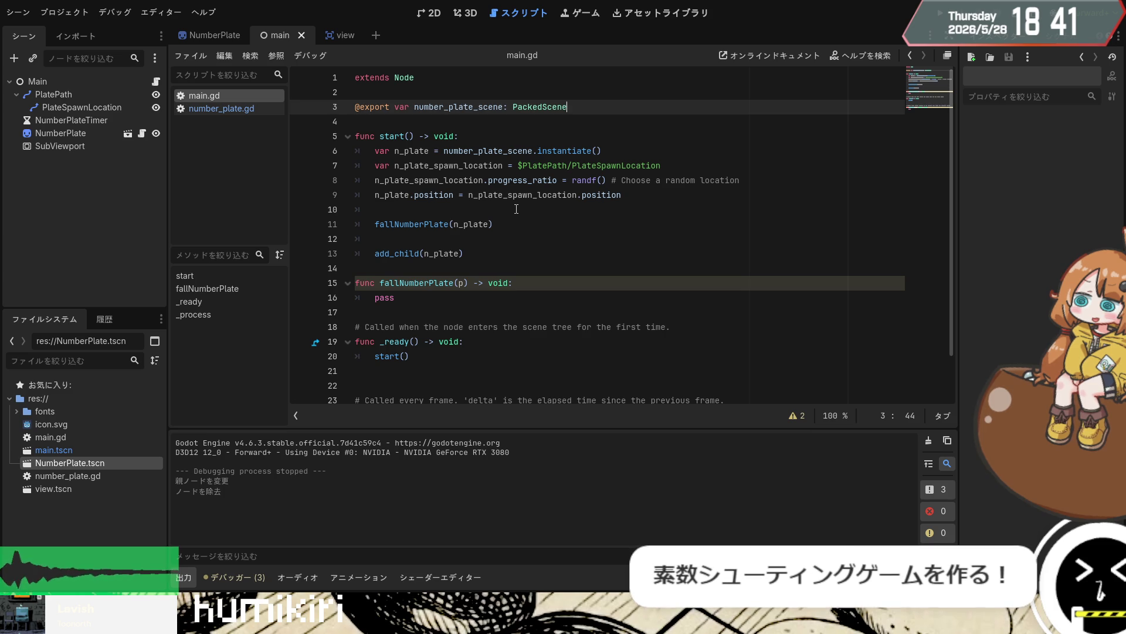
key("F5")
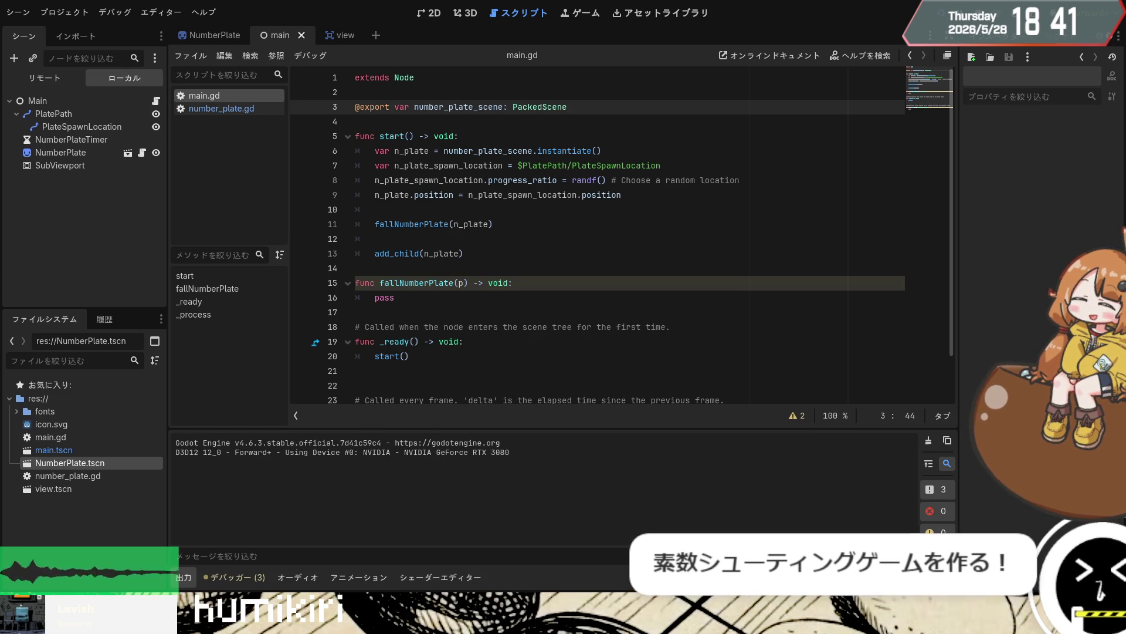
left_click(611, 217)
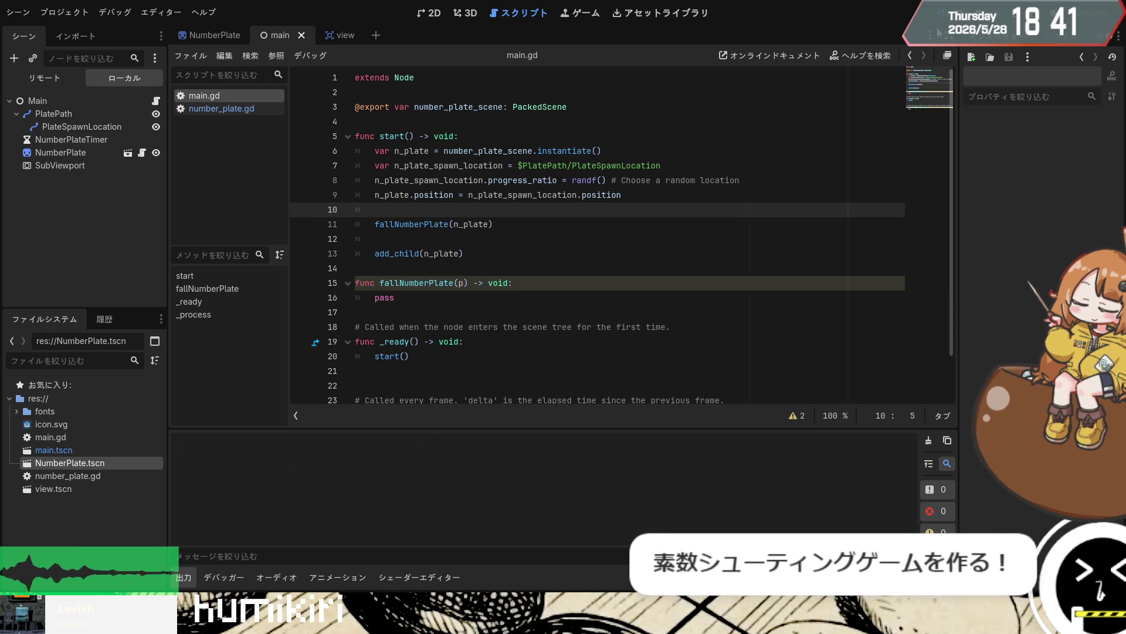
key("F5")
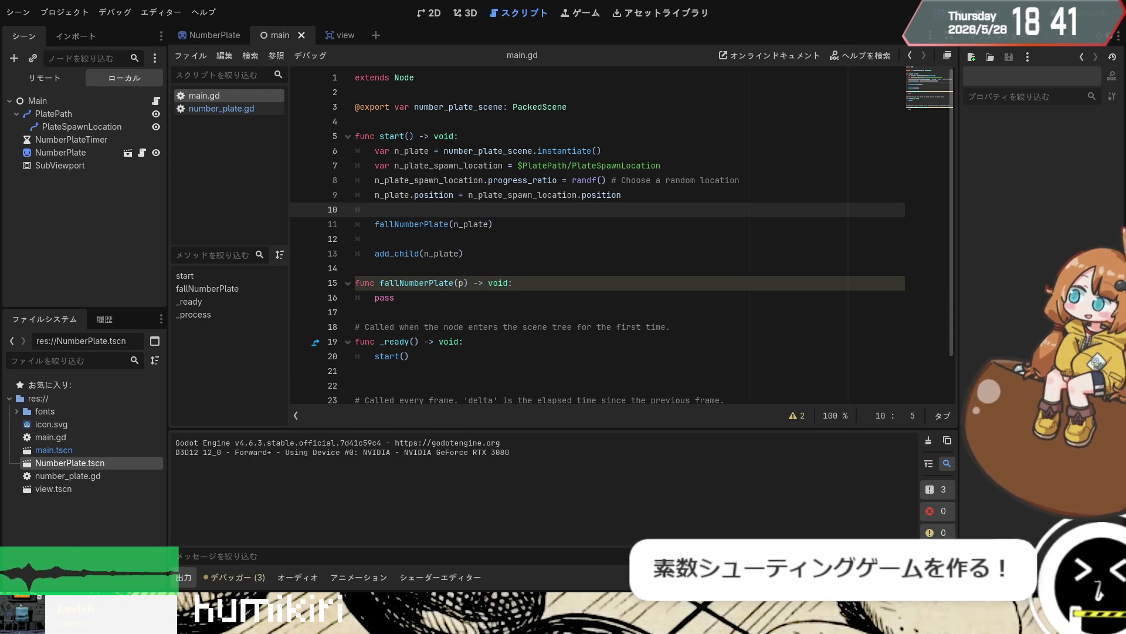
key("F8")
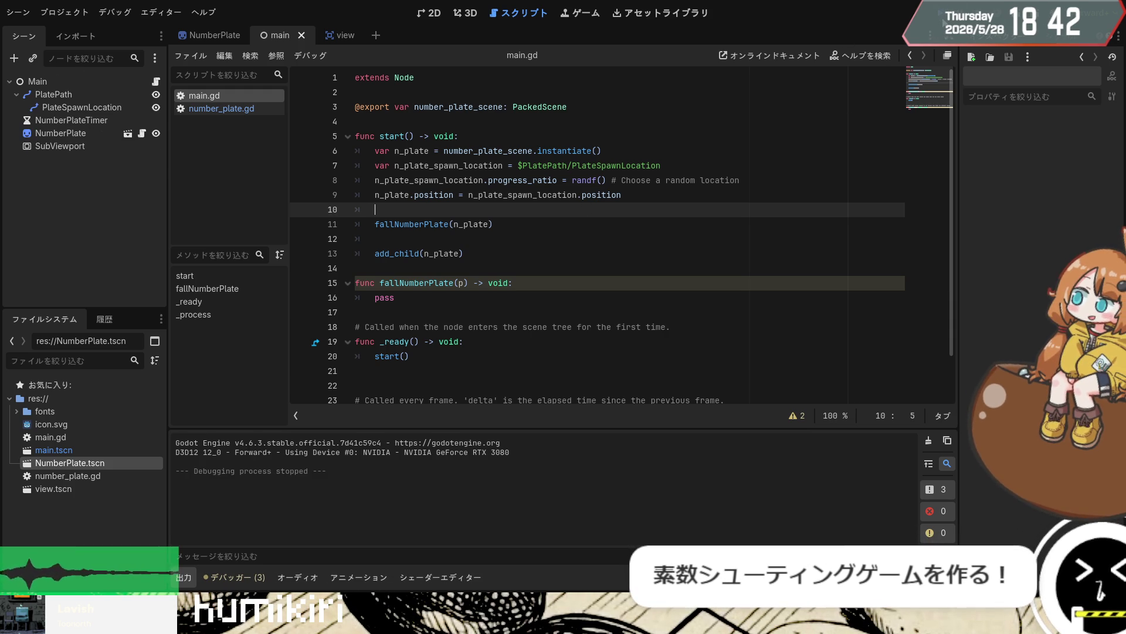
key("F5")
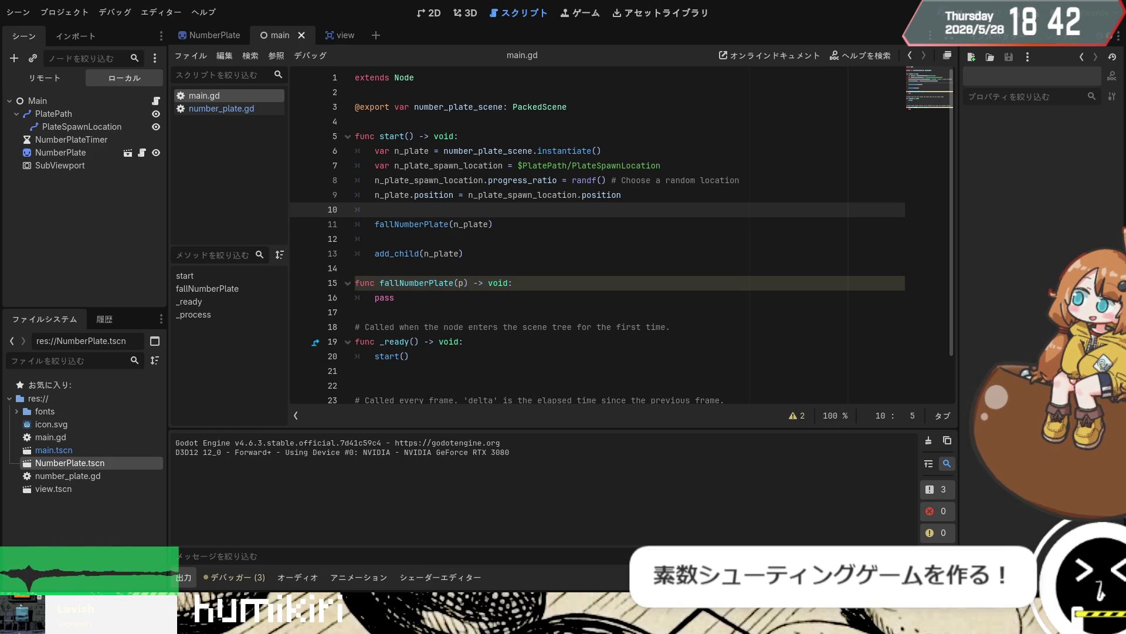
key("F8")
Step: Undo the NumberPlateRigid deletion, save, run the game again, and select NumberPlateRigid
left_click(461, 136)
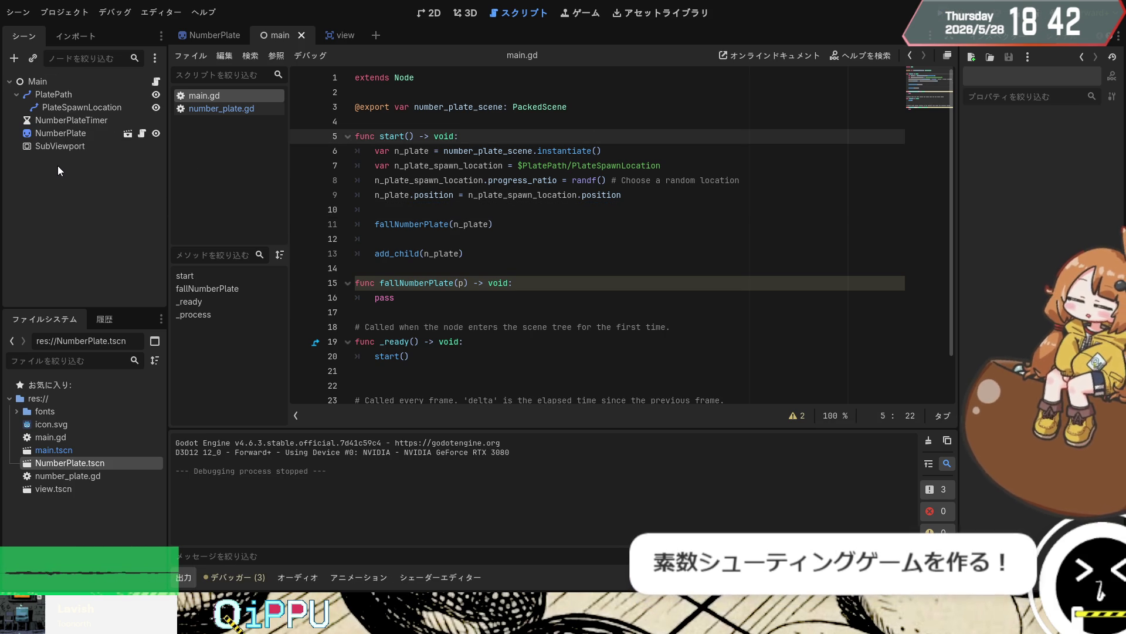
key("ctrl+z")
key("ctrl+z")
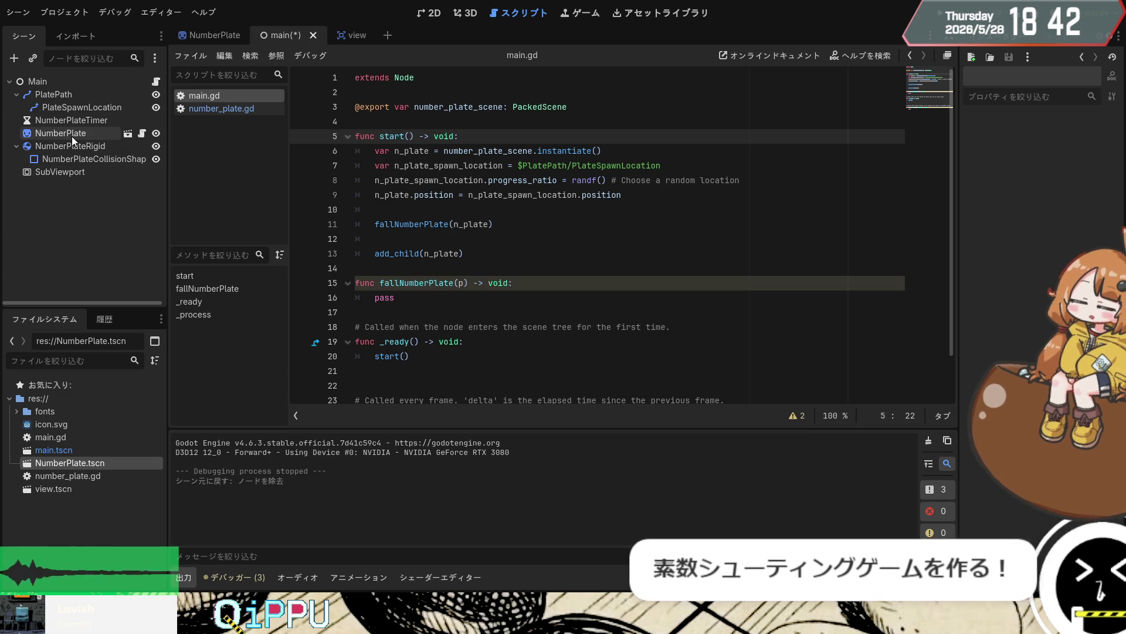
left_click(497, 179)
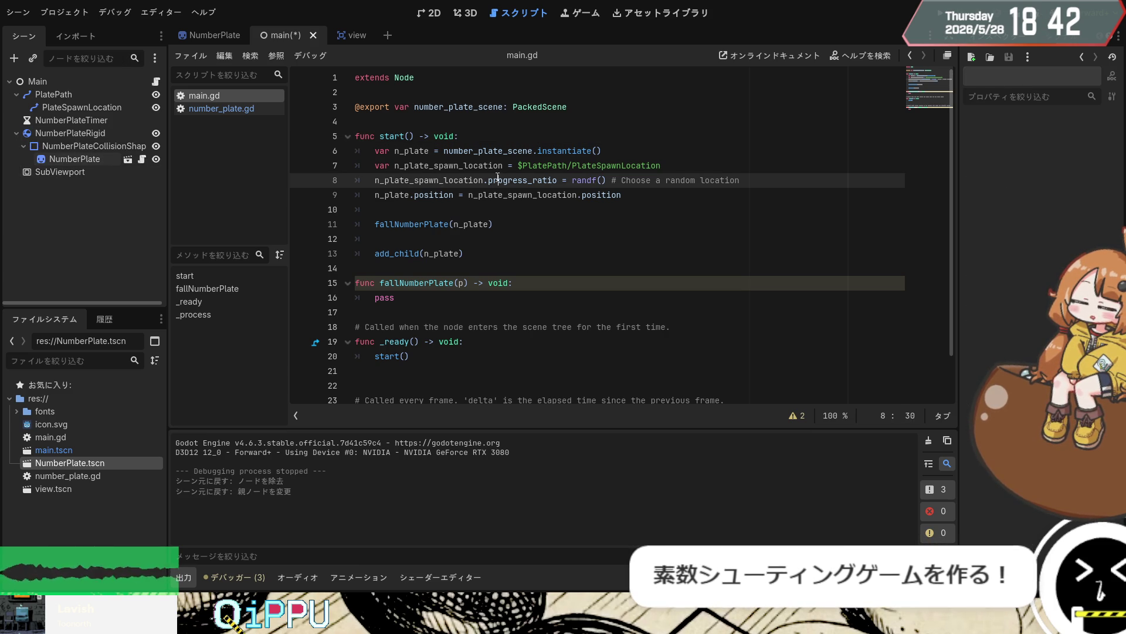
left_click(654, 104)
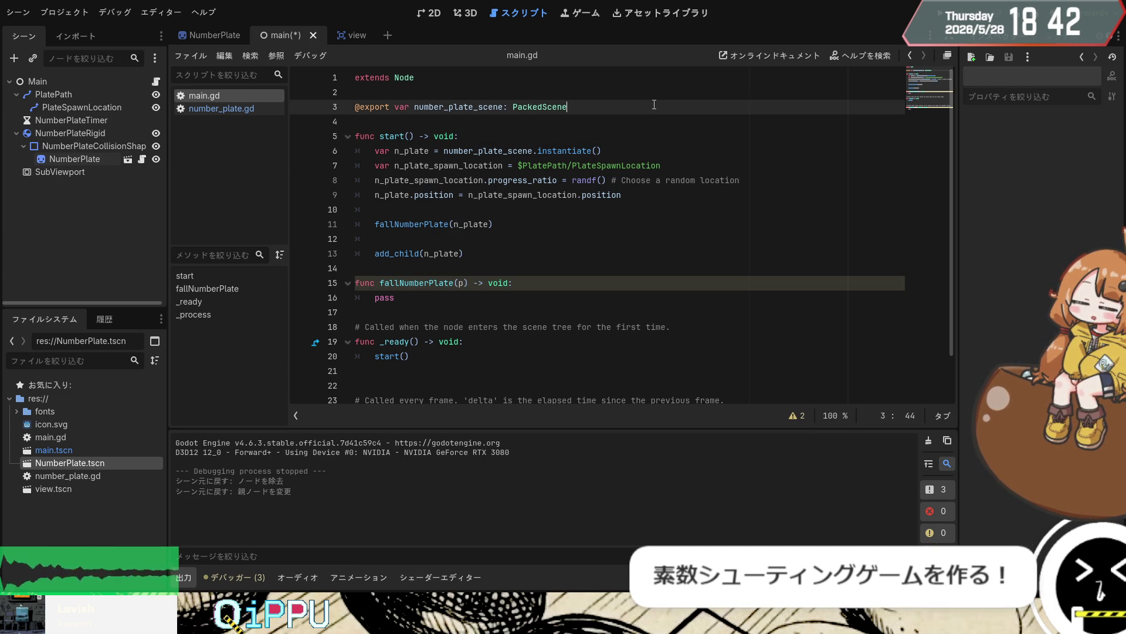
key("ctrl+s")
key("F5")
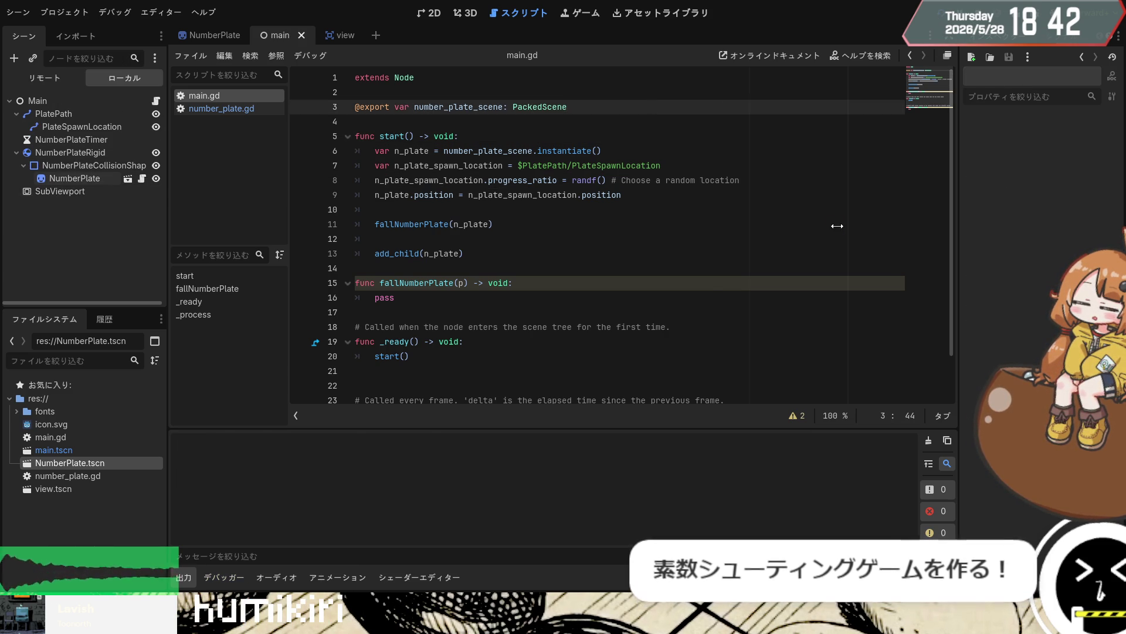
key("F8")
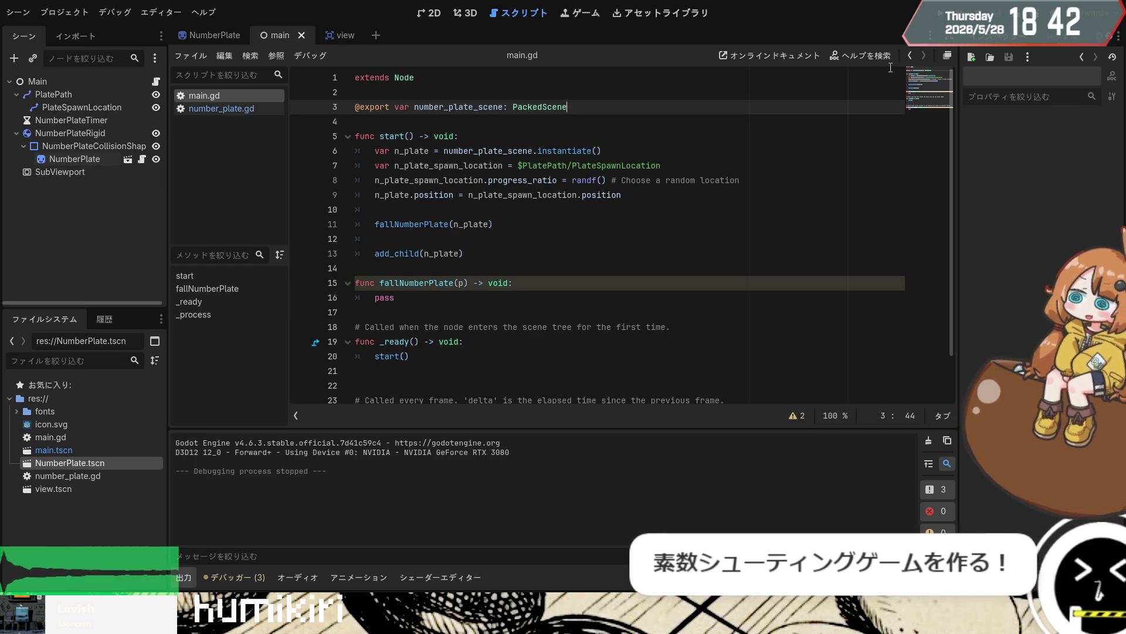
left_click(70, 134)
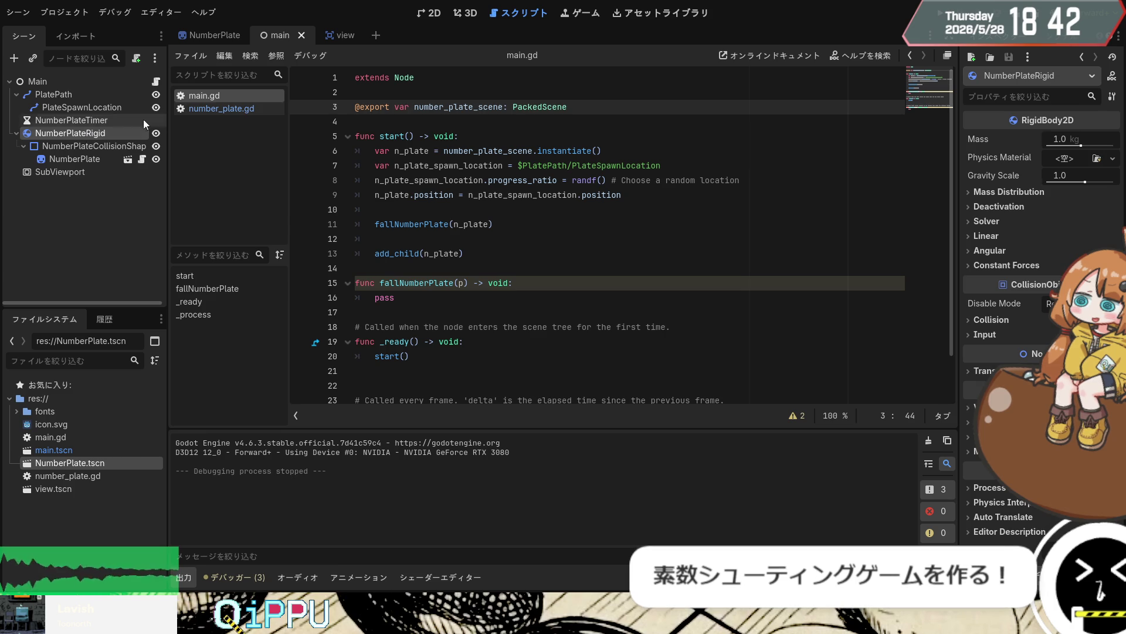
Step: Leave main.gd and bring up the NumberPlate scene
left_click(532, 121)
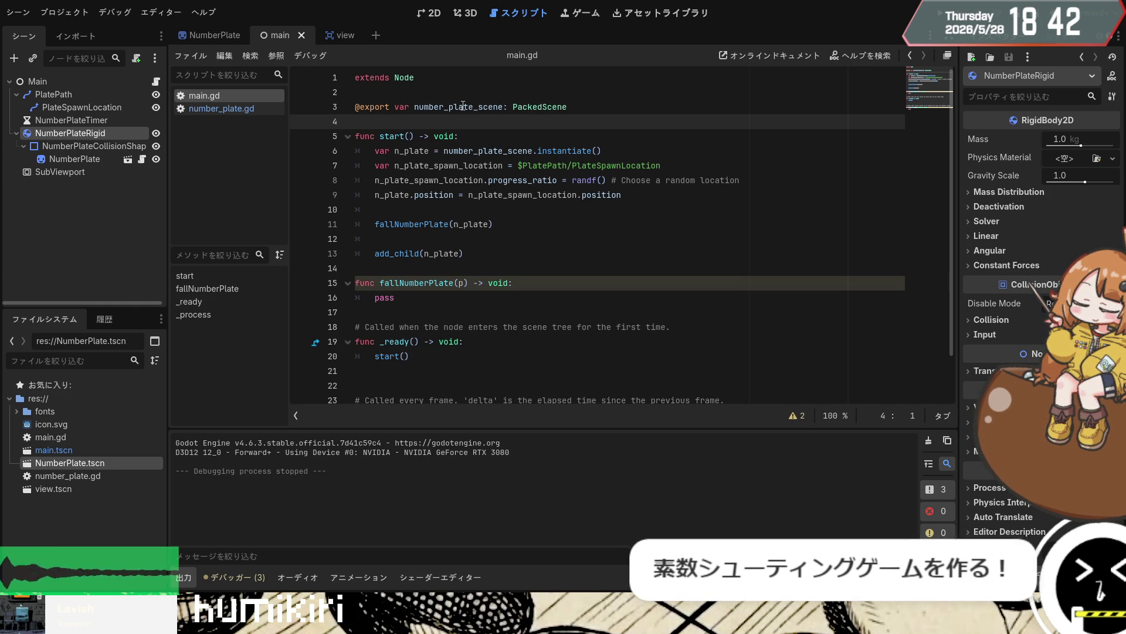
left_click(488, 105)
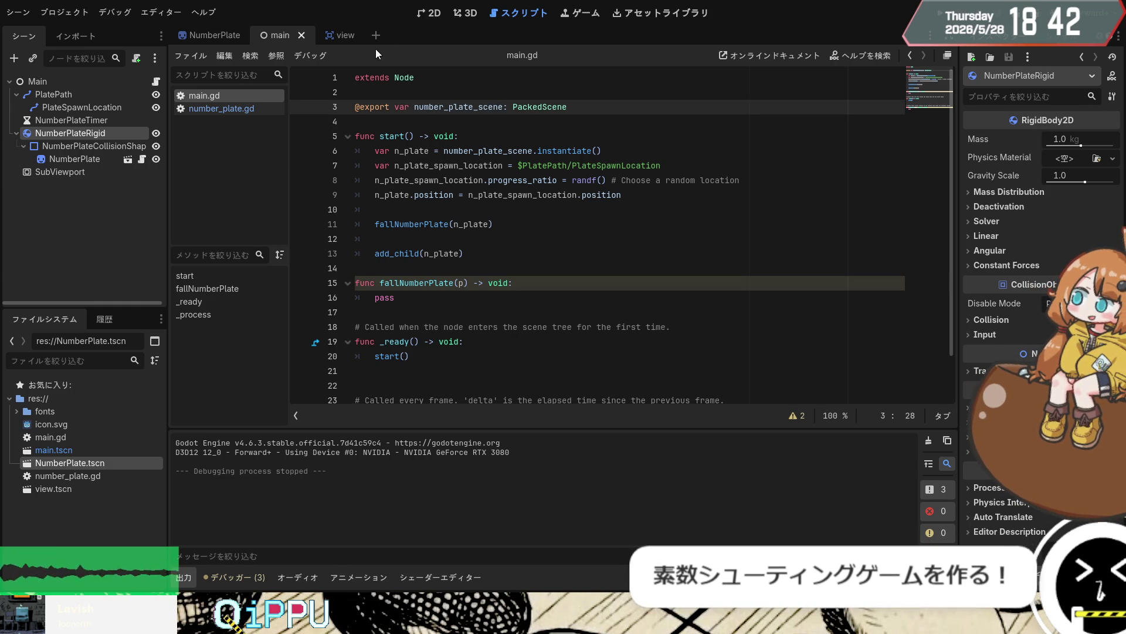
left_click(208, 41)
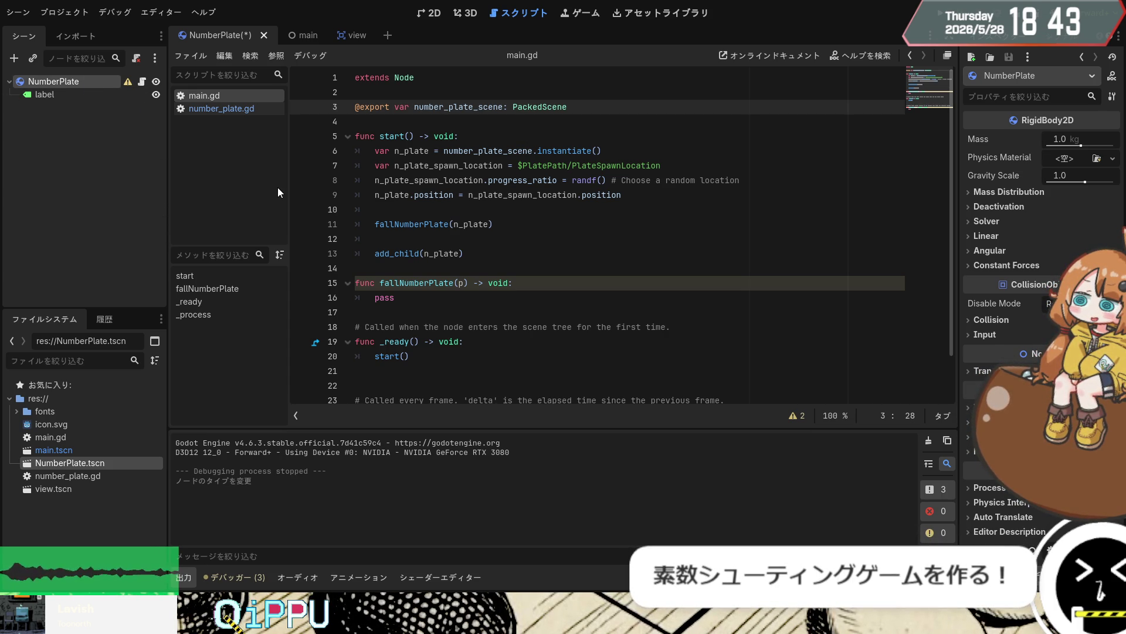
Step: Add a CollisionShape2D under NumberPlate, move the label into it, save, and show the 2D view
key("Return")
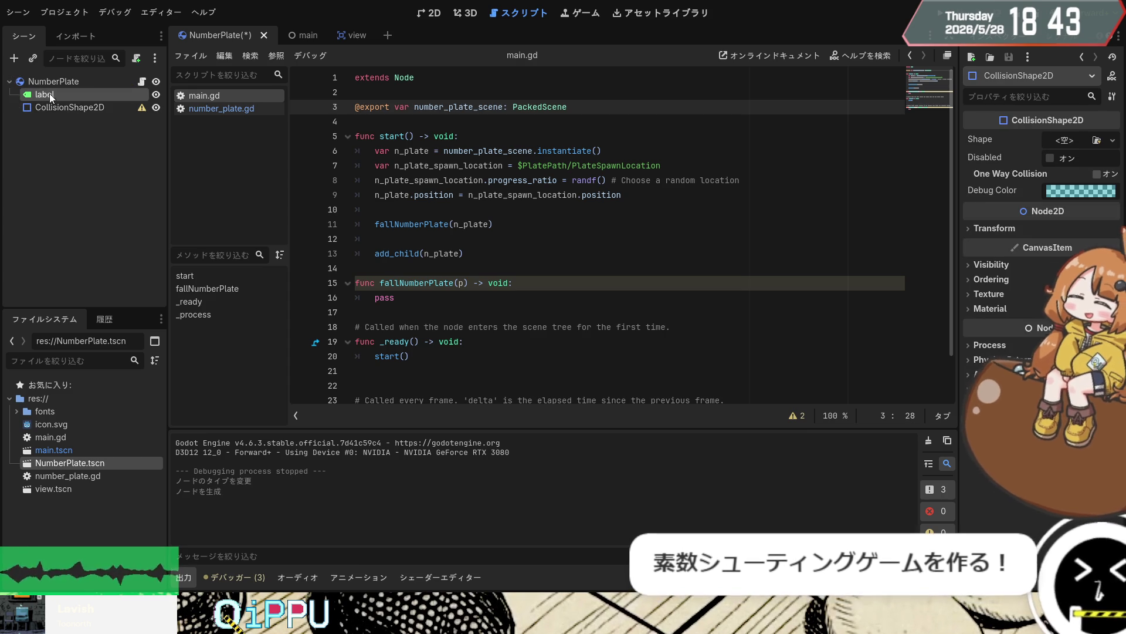
left_click_drag(49, 94, 54, 108)
left_click(42, 129)
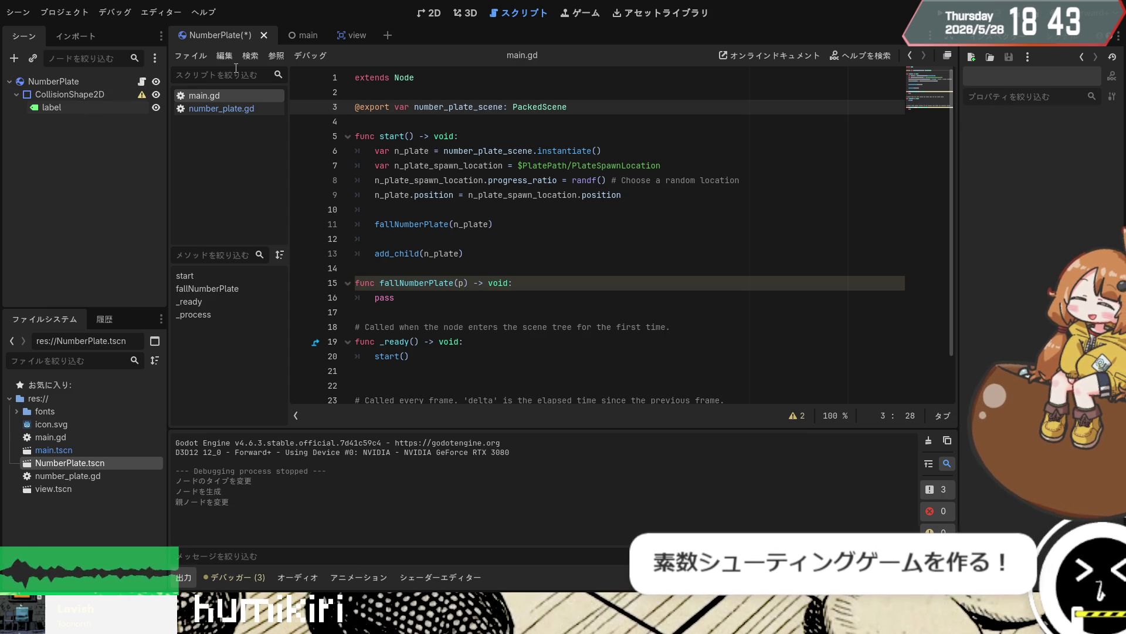
key("ctrl+s")
left_click(434, 14)
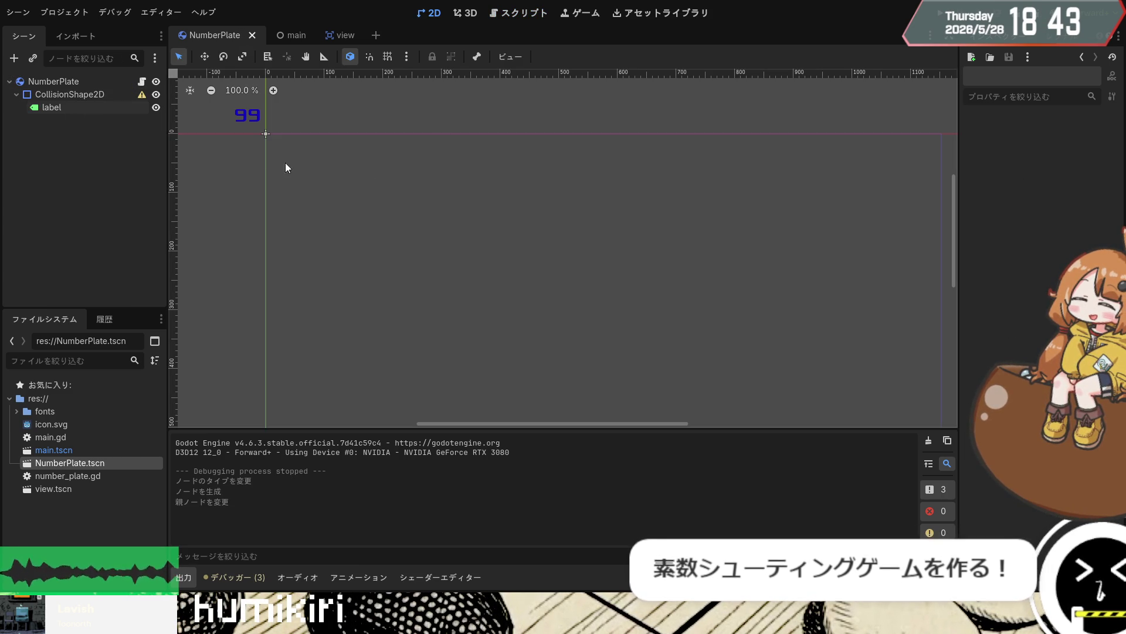
left_click(53, 95)
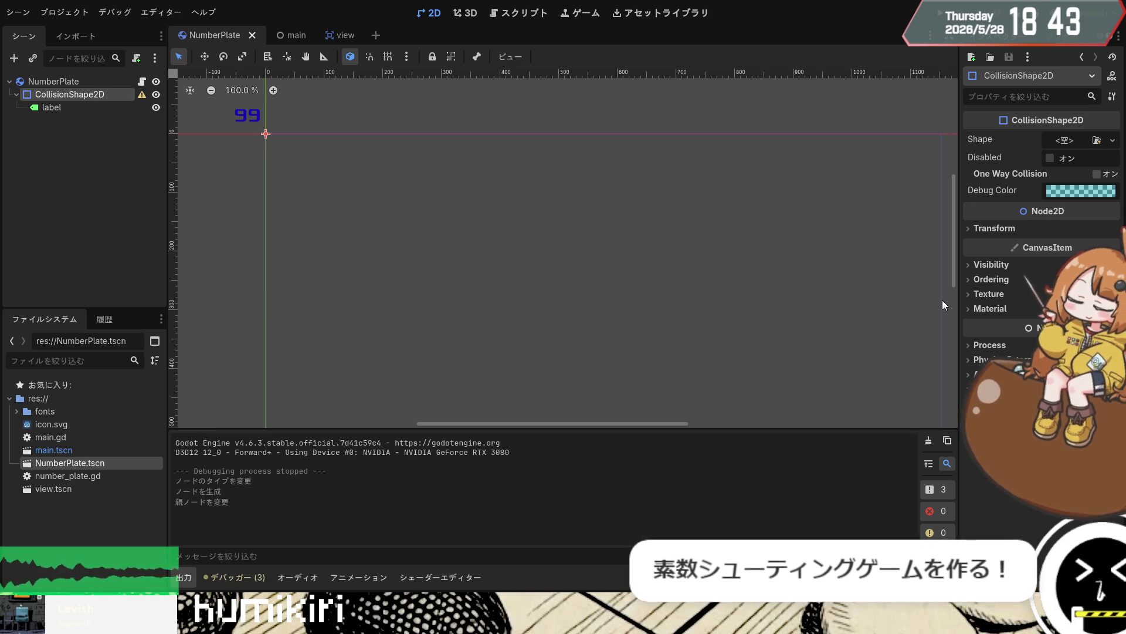
Step: Add a Sprite2D under CollisionShape2D, move the label beneath it, and give it a gradient texture
key("Return")
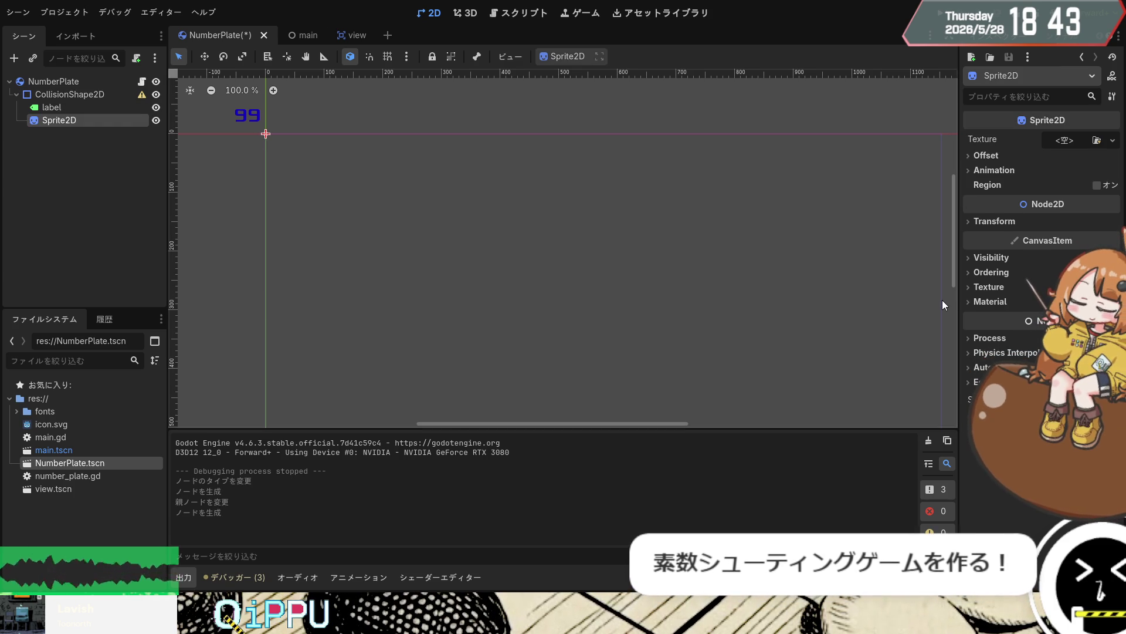
left_click_drag(52, 107, 55, 119)
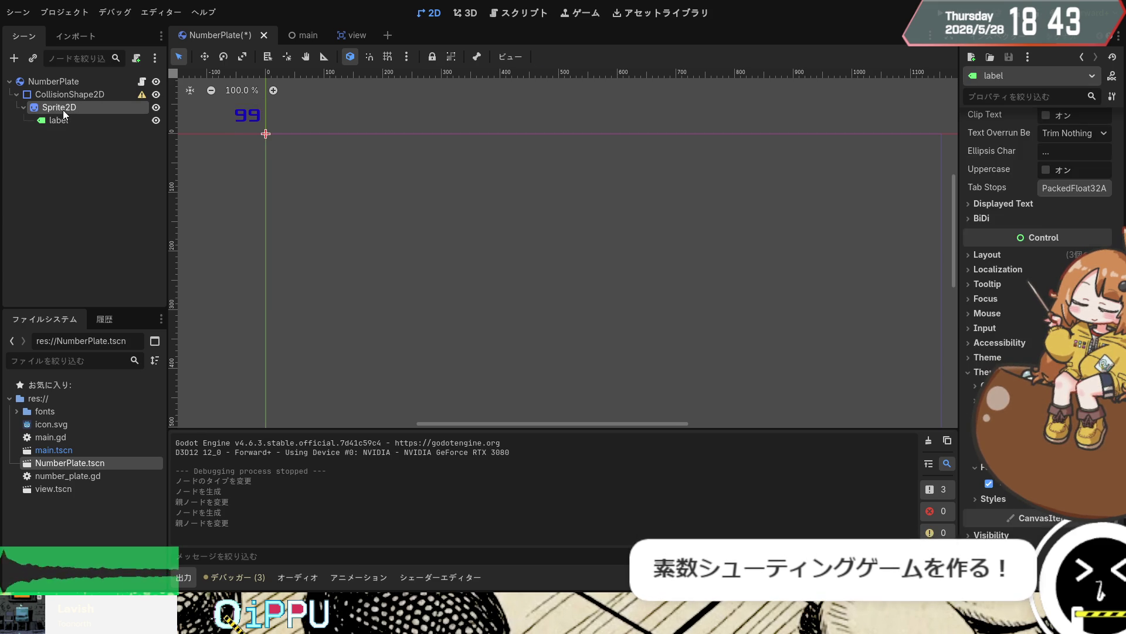
left_click(62, 111)
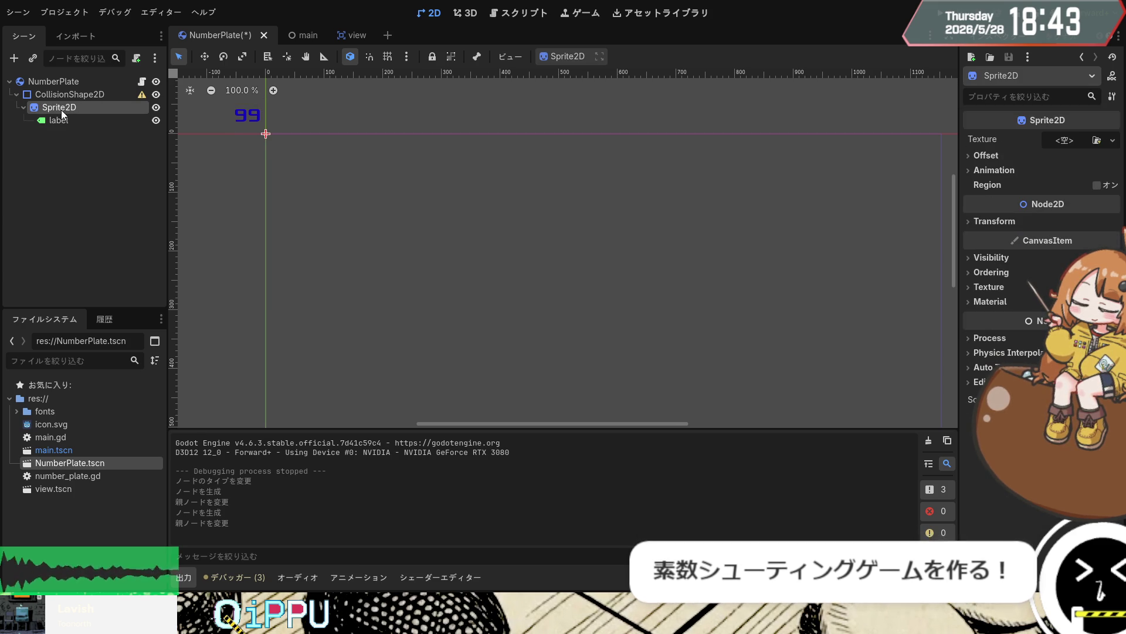
left_click(1066, 143)
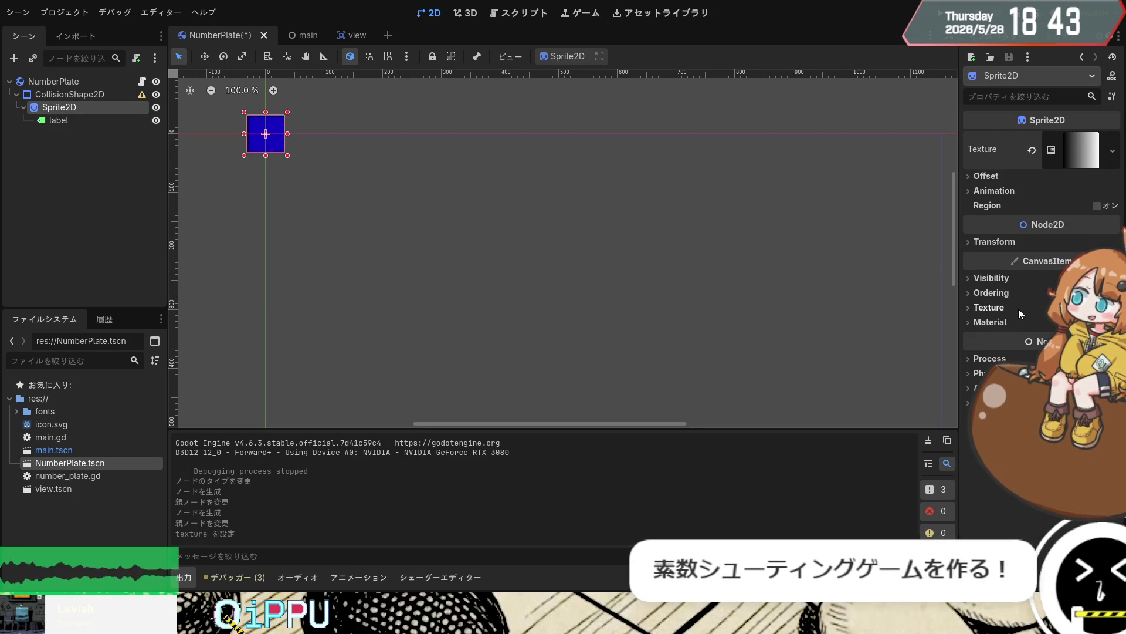
left_click(765, 291)
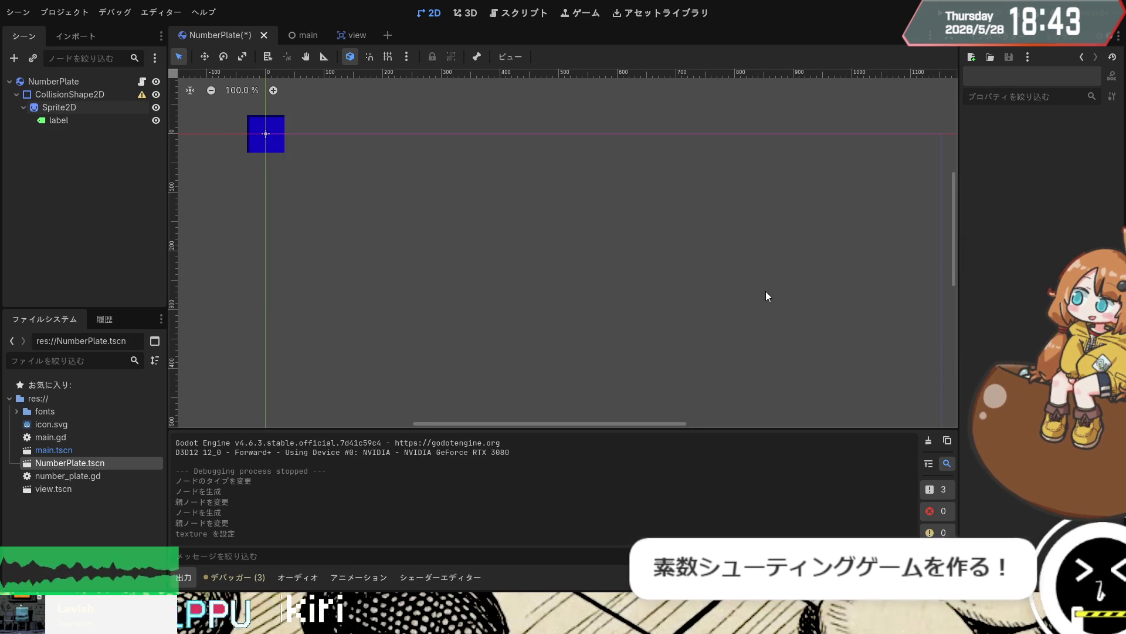
Step: Review the label and Sprite2D nodes, including the sprite's visibility settings
left_click(68, 121)
scroll(1045, 247, "up", 10)
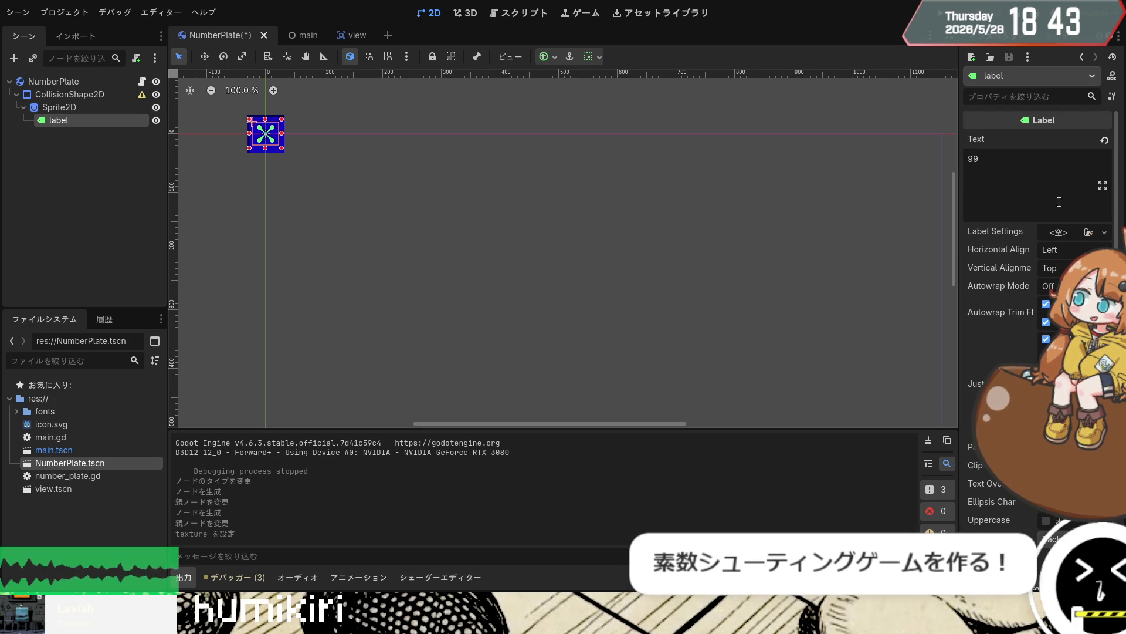
left_click(412, 195)
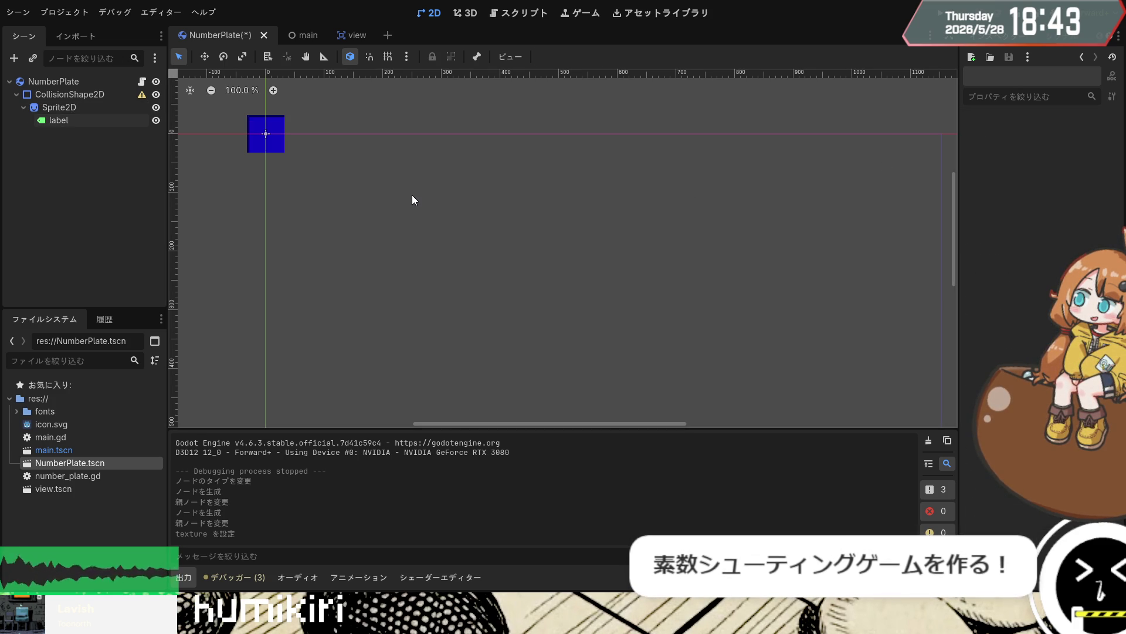
left_click(82, 108)
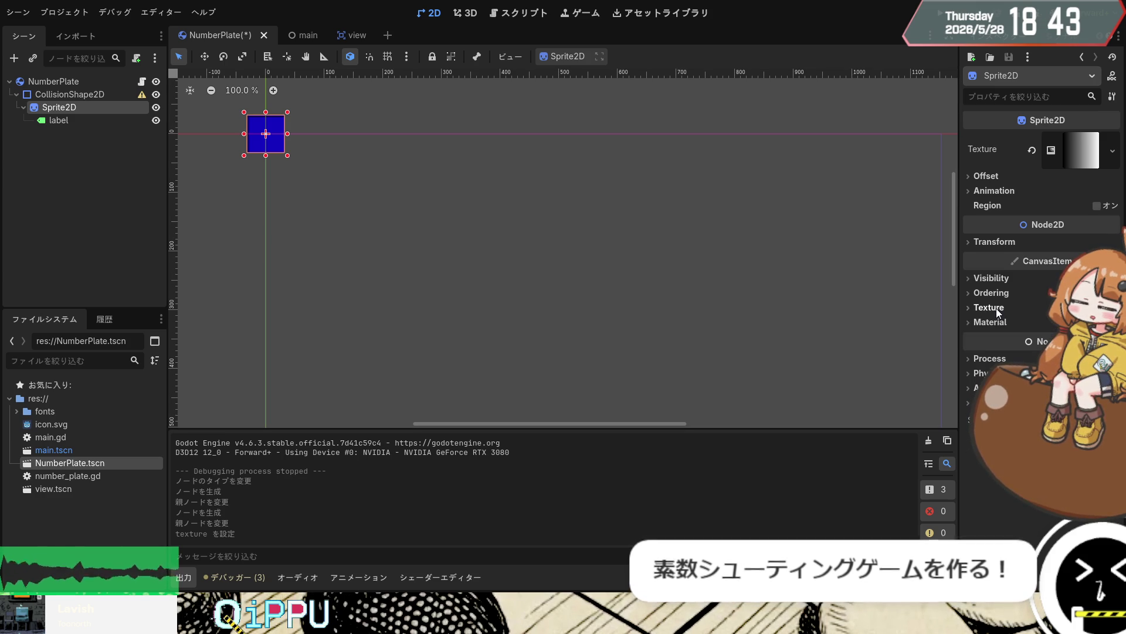
left_click(998, 278)
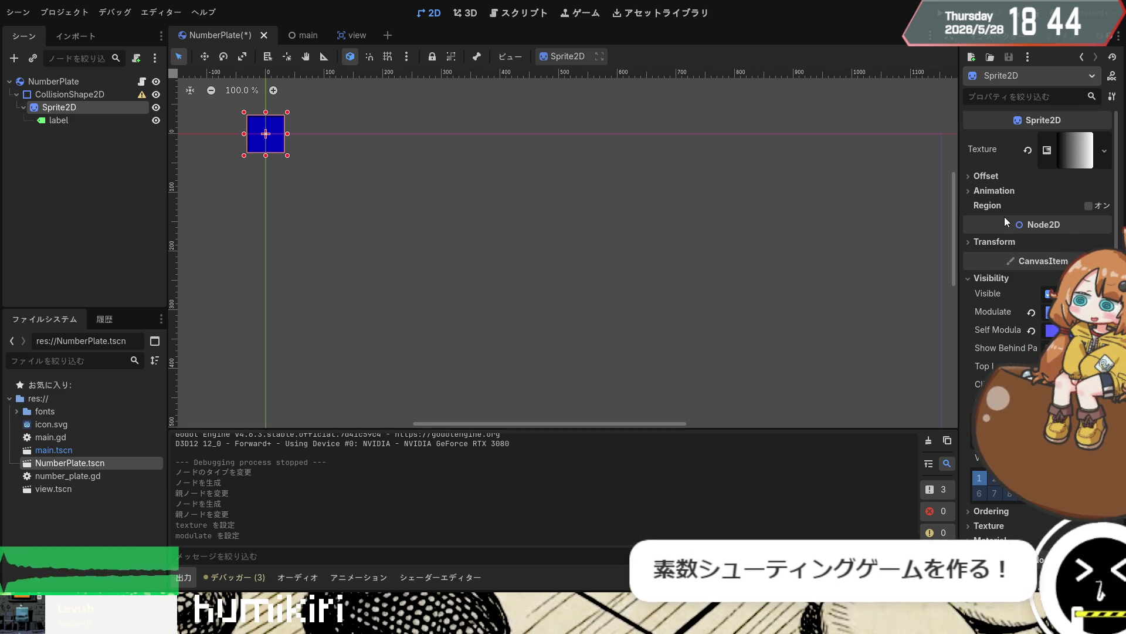
left_click(52, 134)
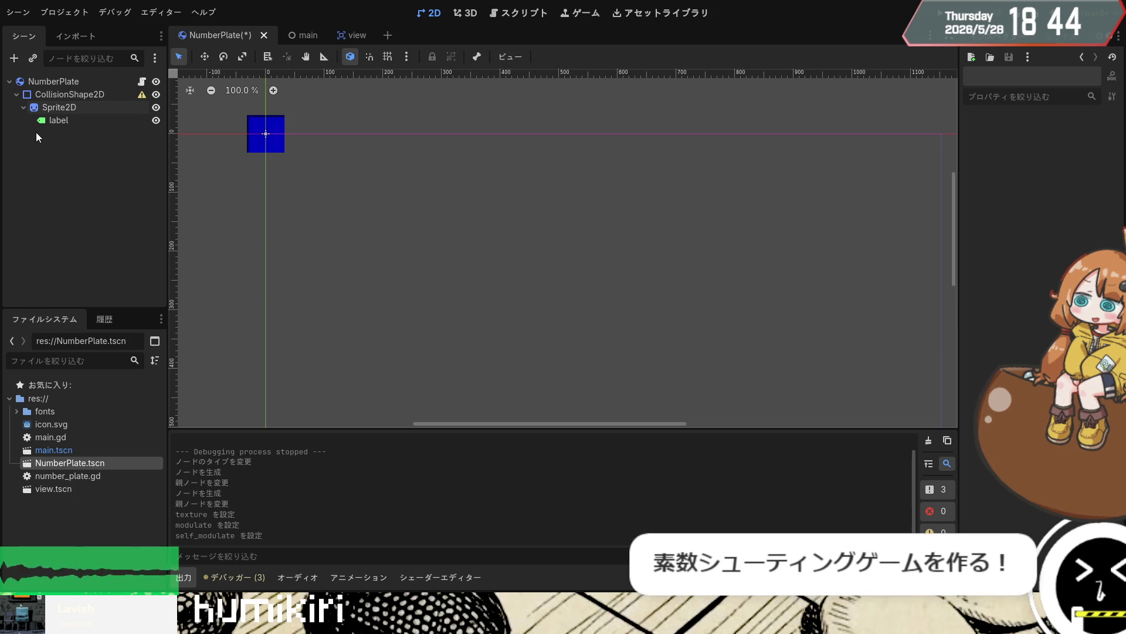
left_click(52, 121)
left_click(58, 108)
Step: In the main scene, move the nested NumberPlate instance directly under Main
left_click(65, 94)
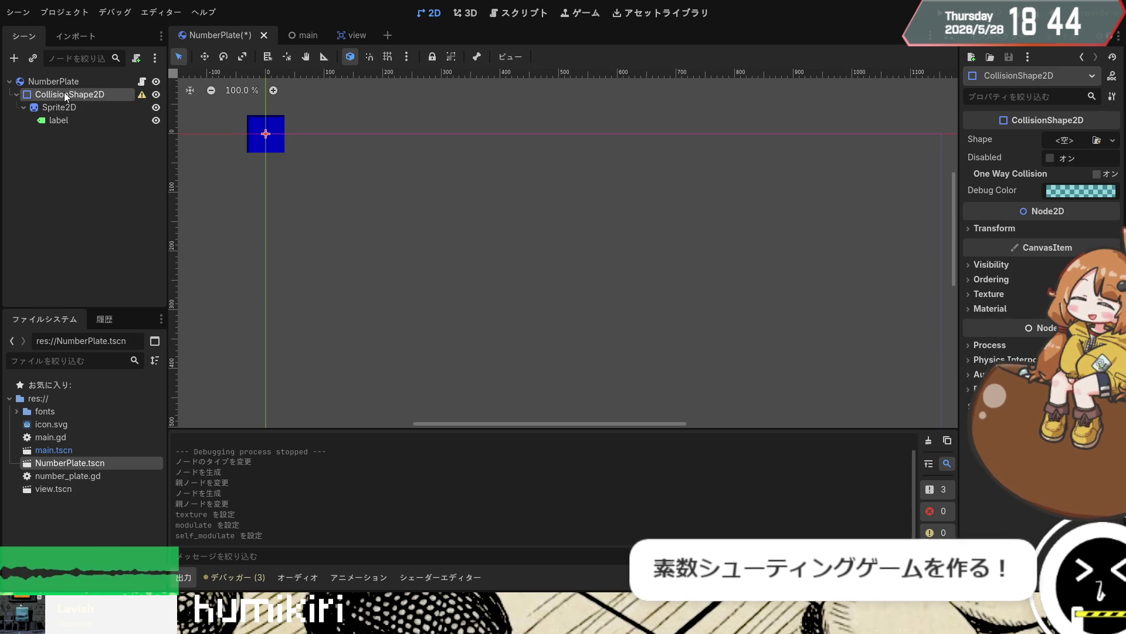
left_click(294, 35)
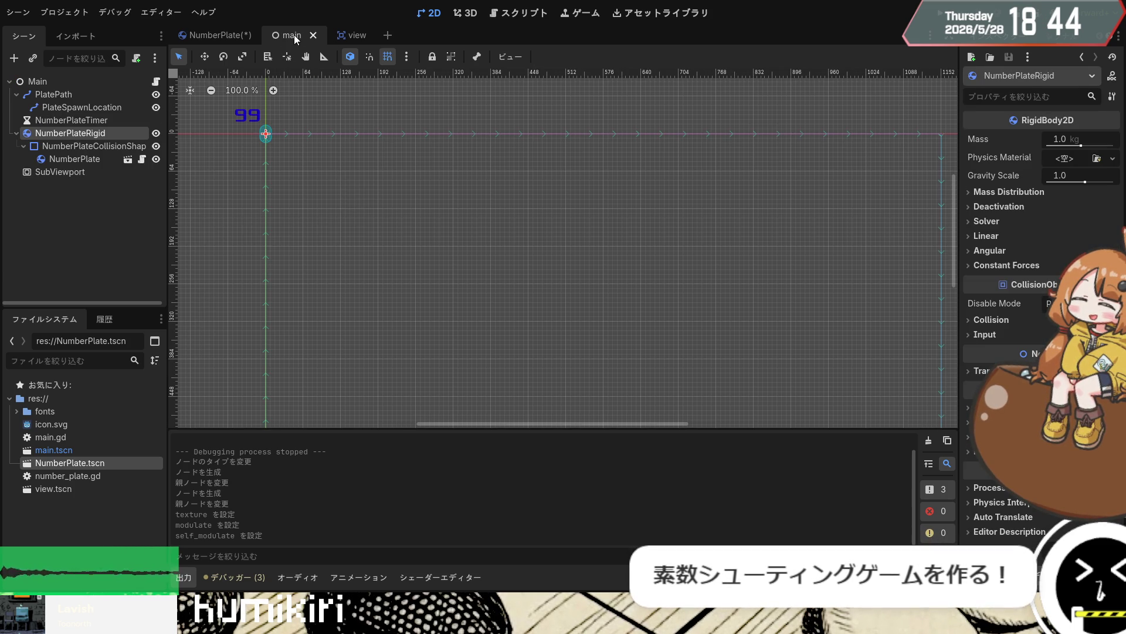
left_click(84, 160)
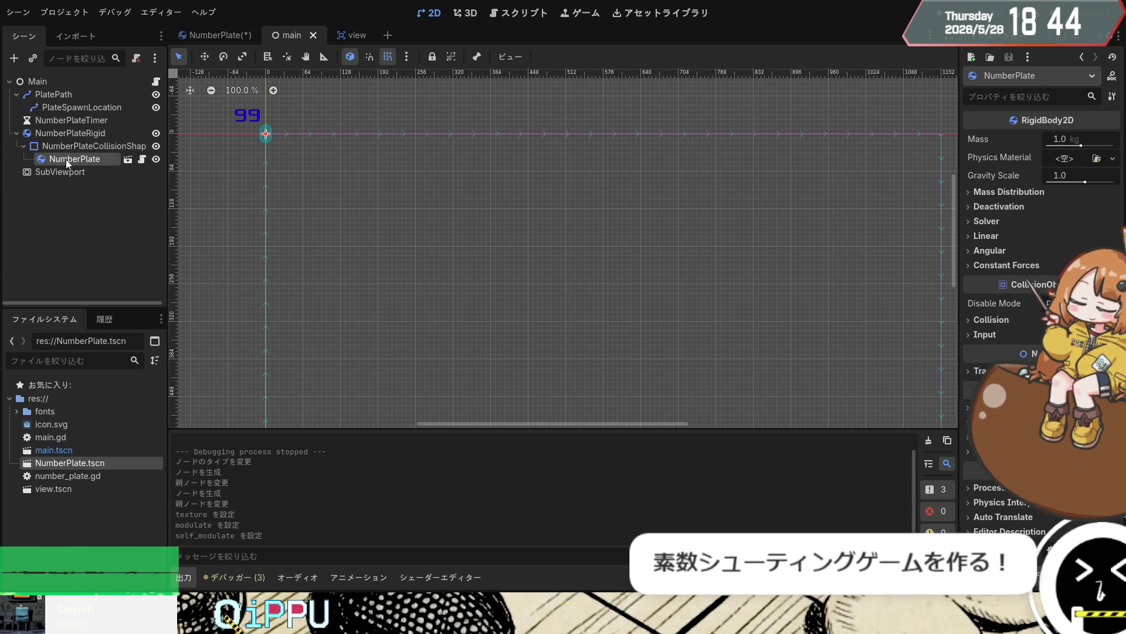
left_click_drag(68, 162, 54, 127)
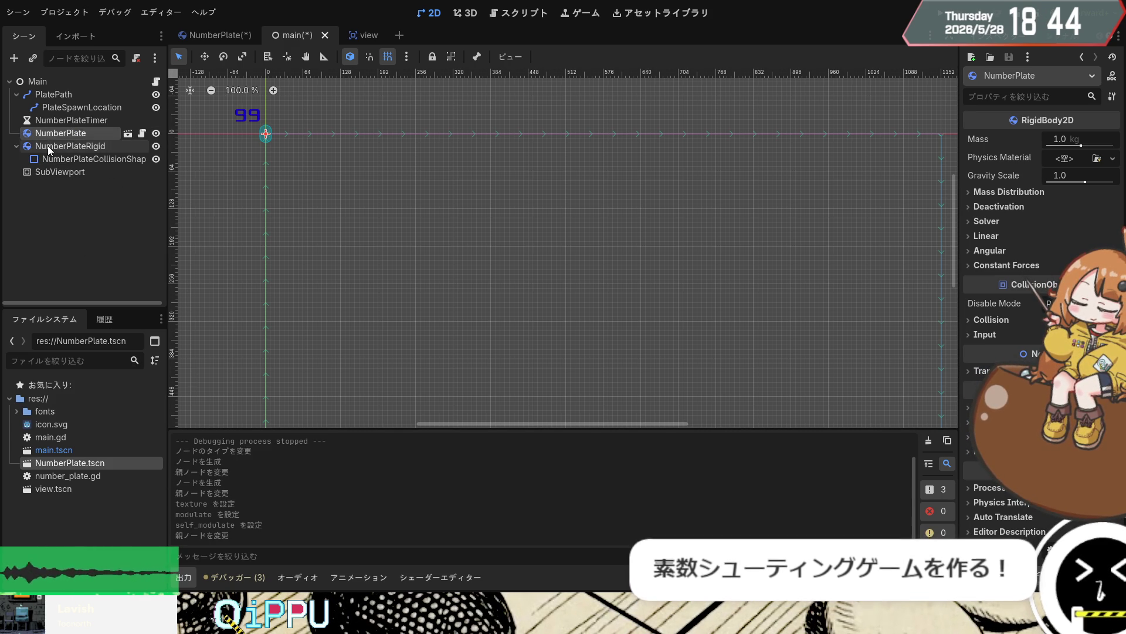
Step: Delete NumberPlateRigid, then return to the NumberPlate scene and save it
left_click(49, 148)
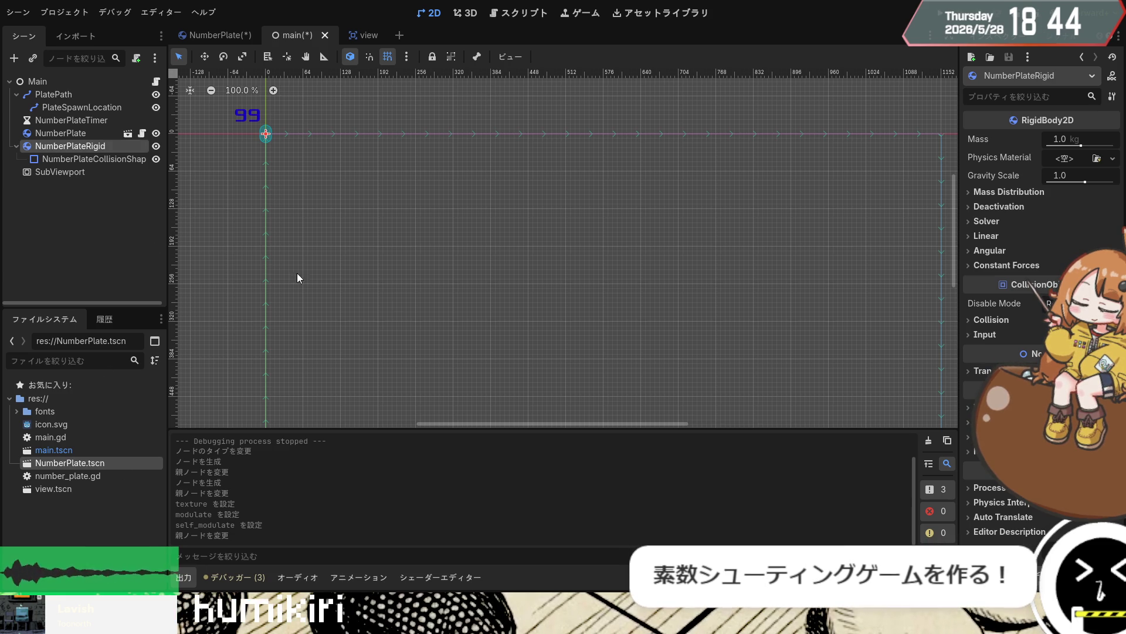
key("Delete")
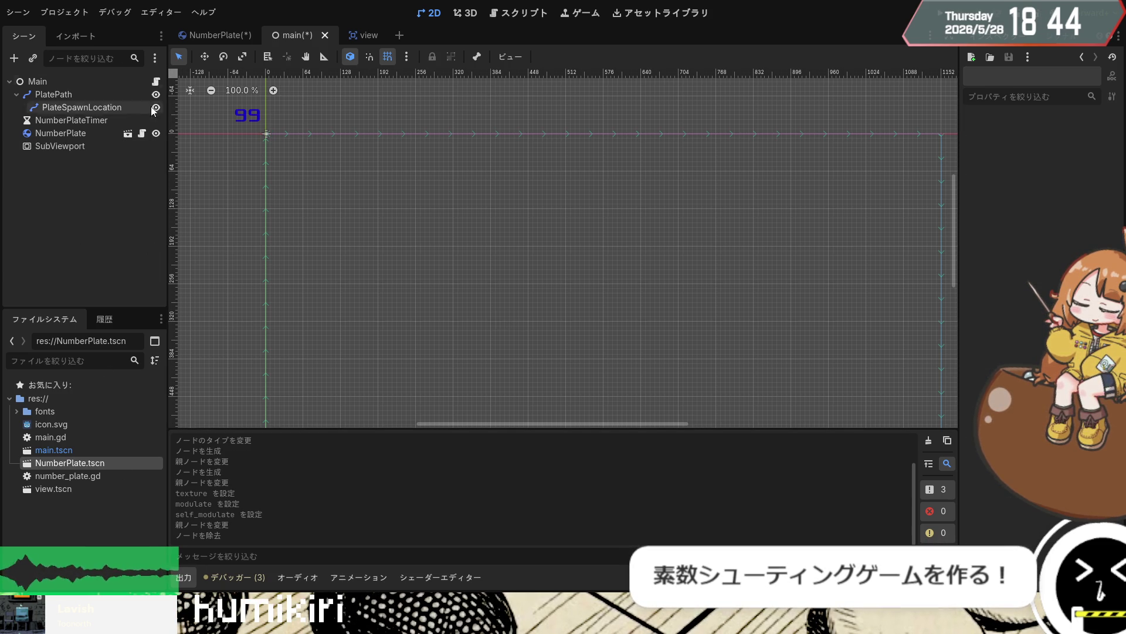
left_click(199, 36)
key("ctrl+s")
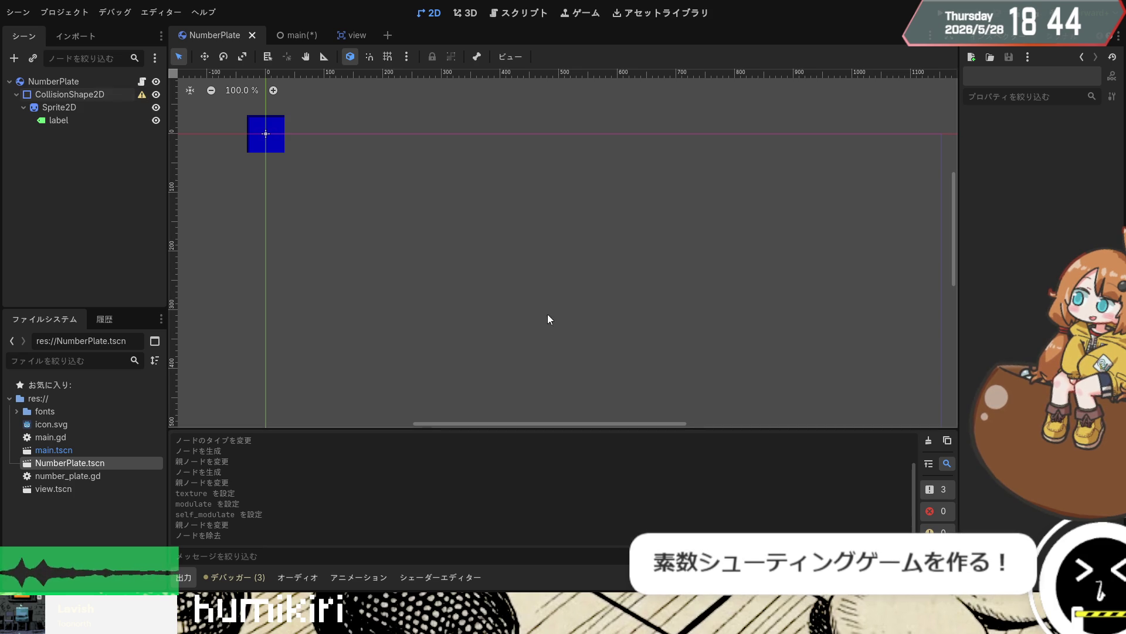
Step: Assign a new shape to NumberPlate's CollisionShape2D and save the scene
left_click(90, 96)
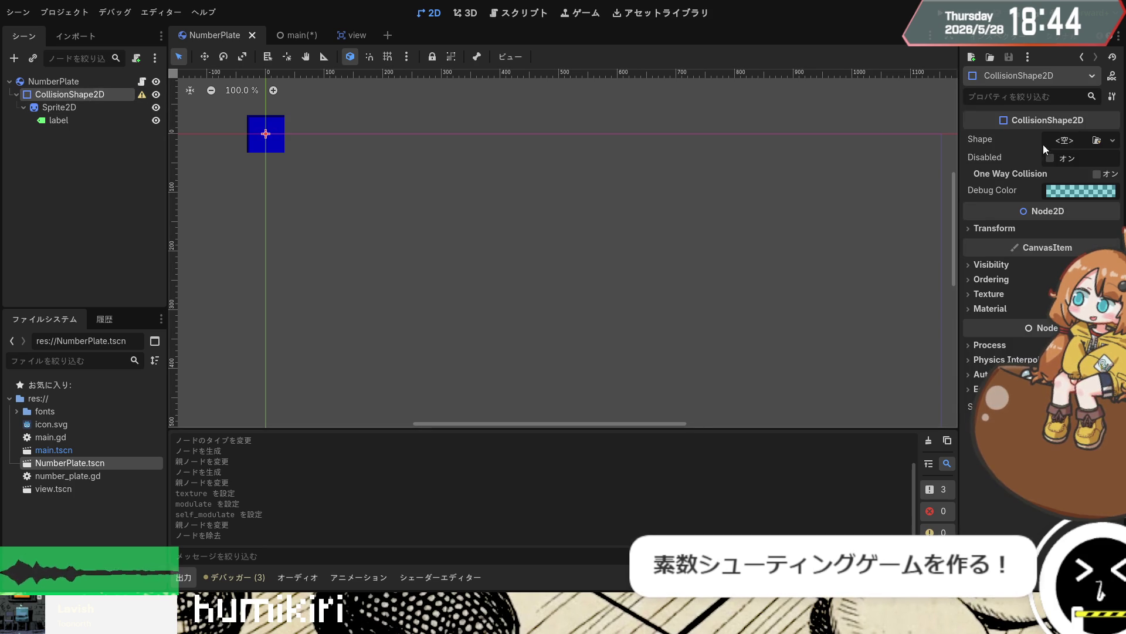
left_click(1076, 142)
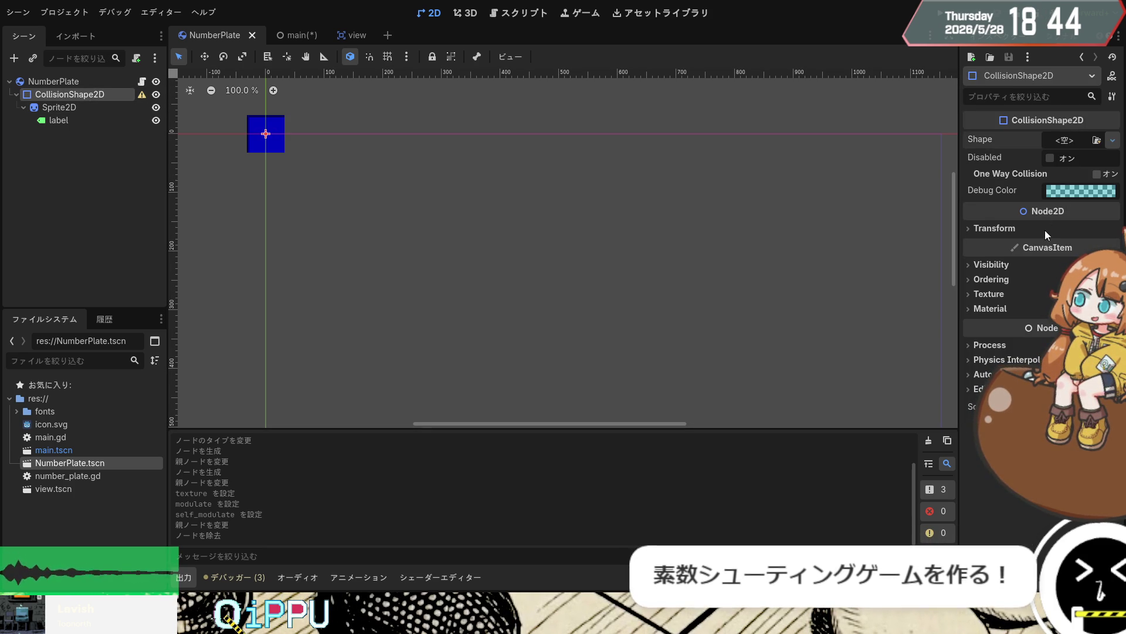
left_click(1045, 248)
left_click(418, 244)
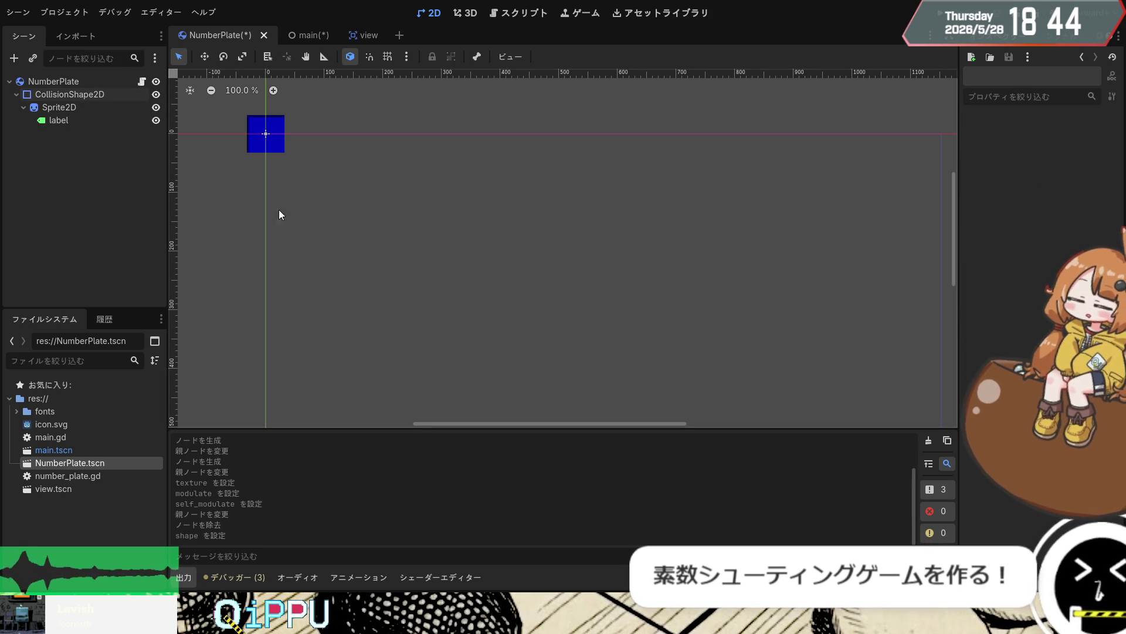
left_click(58, 120)
left_click(82, 182)
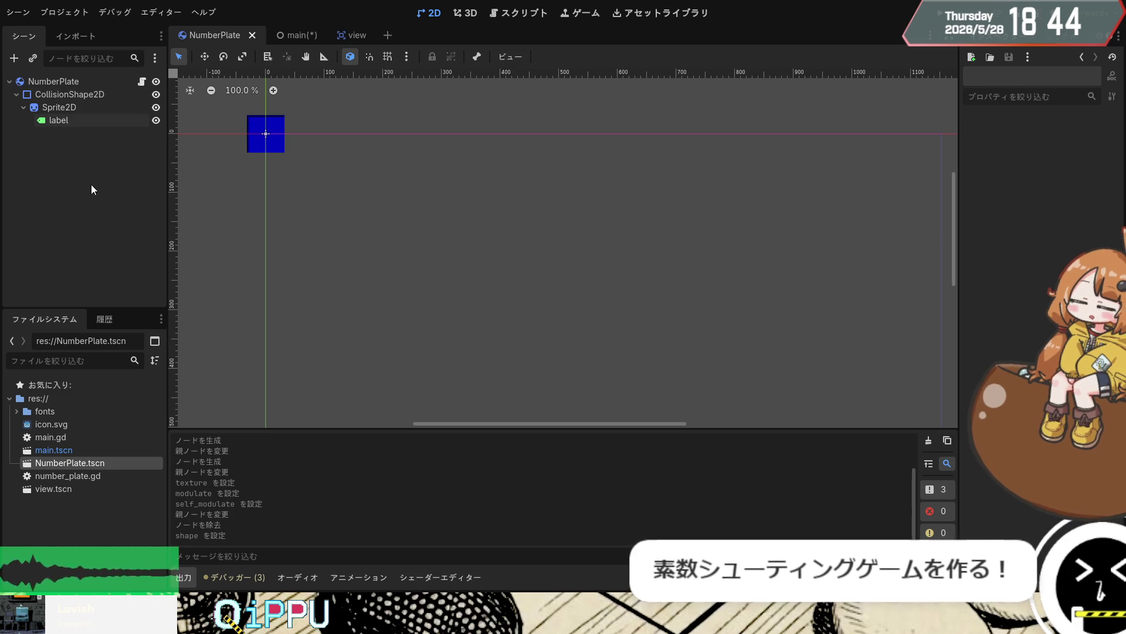
key("ctrl+s")
Step: Undo an accidental drag of the blue sprite, then check the label's text of 99
left_click(276, 146)
left_click_drag(277, 146, 389, 213)
left_click(287, 182)
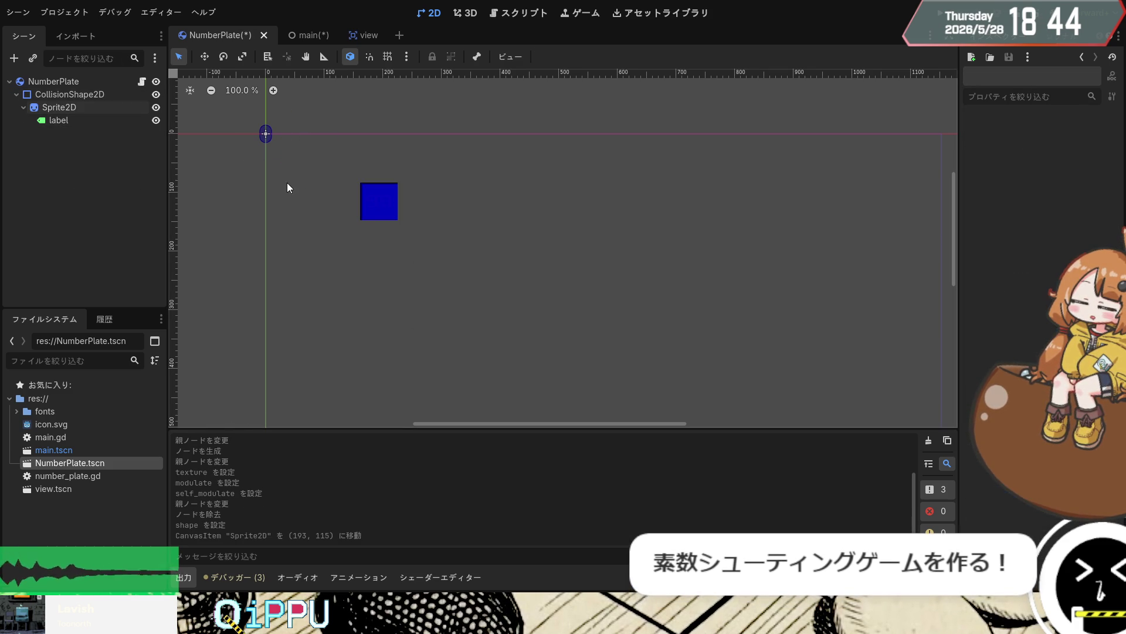
left_click(269, 141)
left_click(311, 170)
left_click(372, 201)
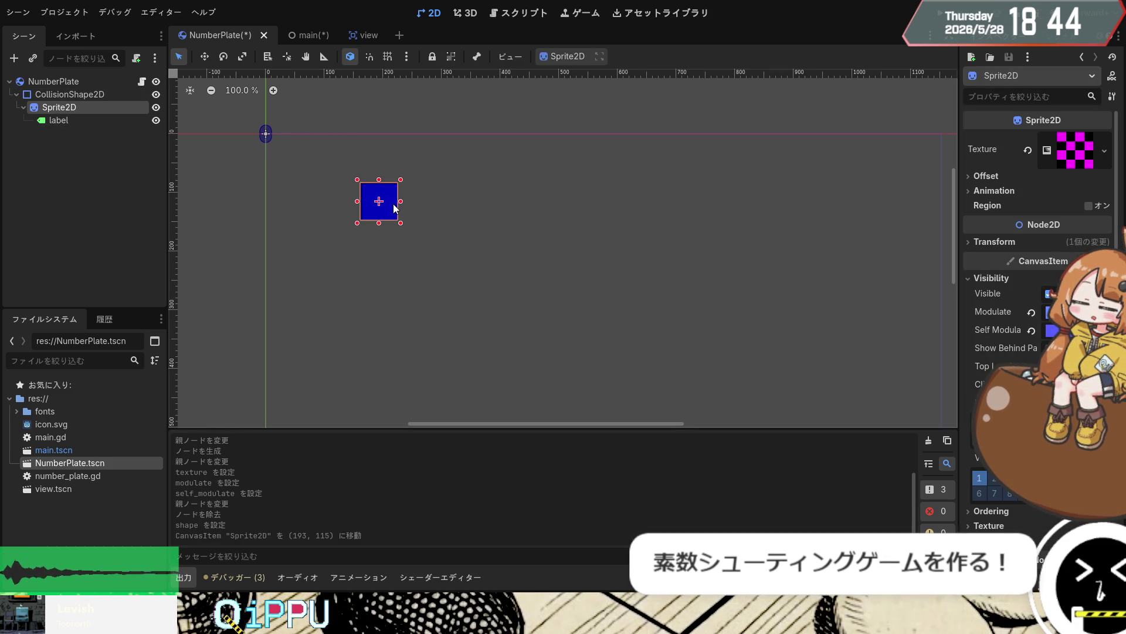
key("ctrl+z")
left_click(388, 210)
left_click(59, 121)
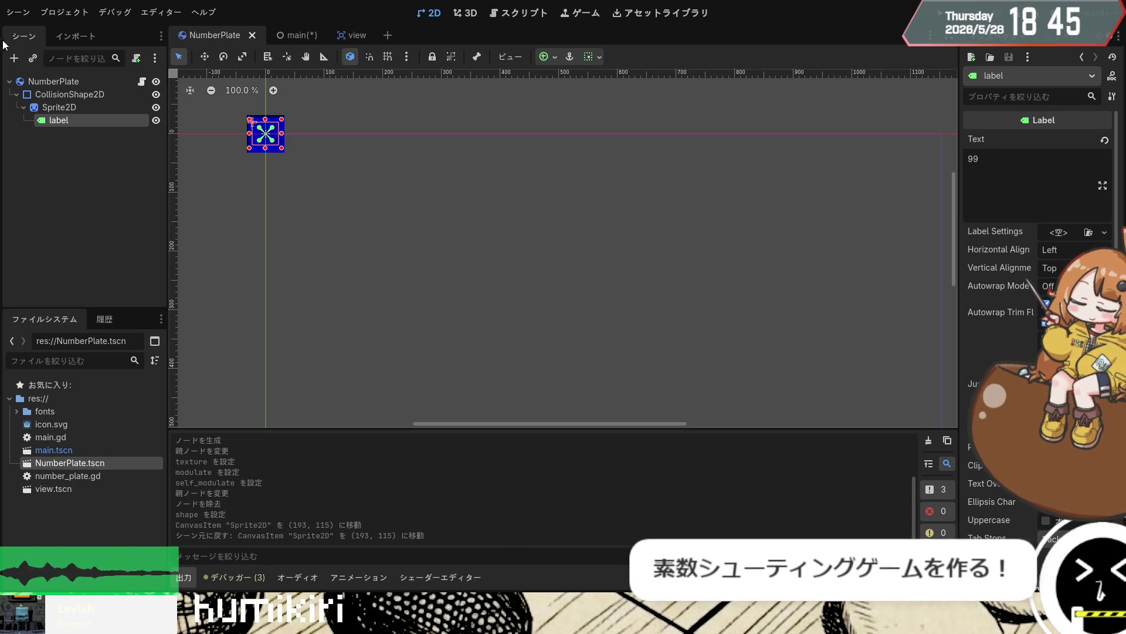
left_click(40, 80)
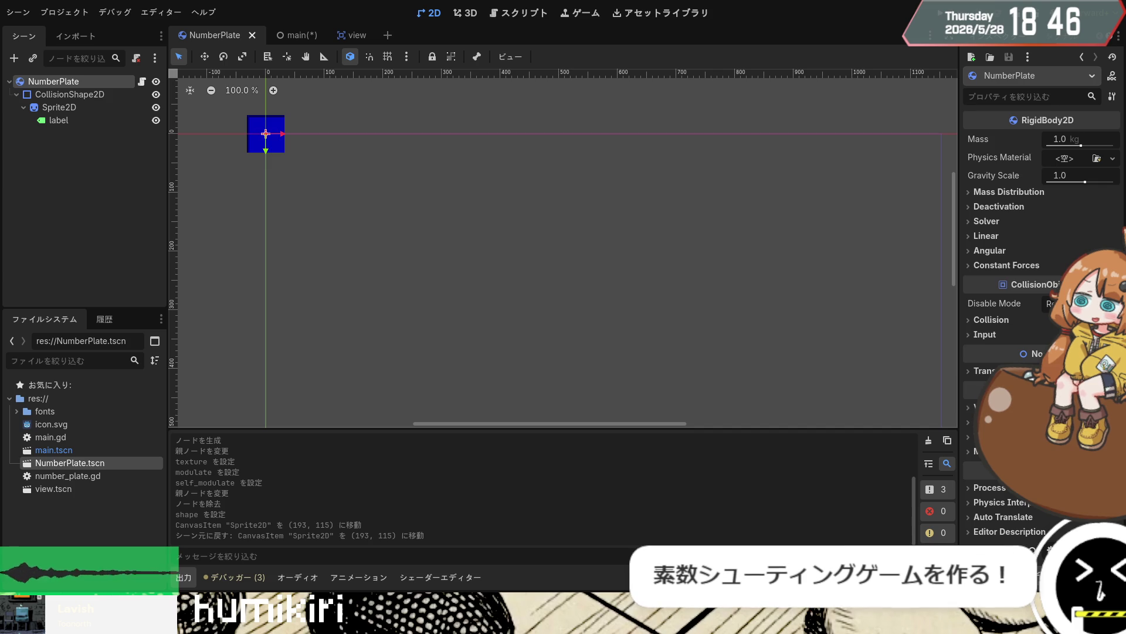
Step: Change the label's Theme Overrides font size in the Inspector and save the NumberPlate scene
left_click(58, 120)
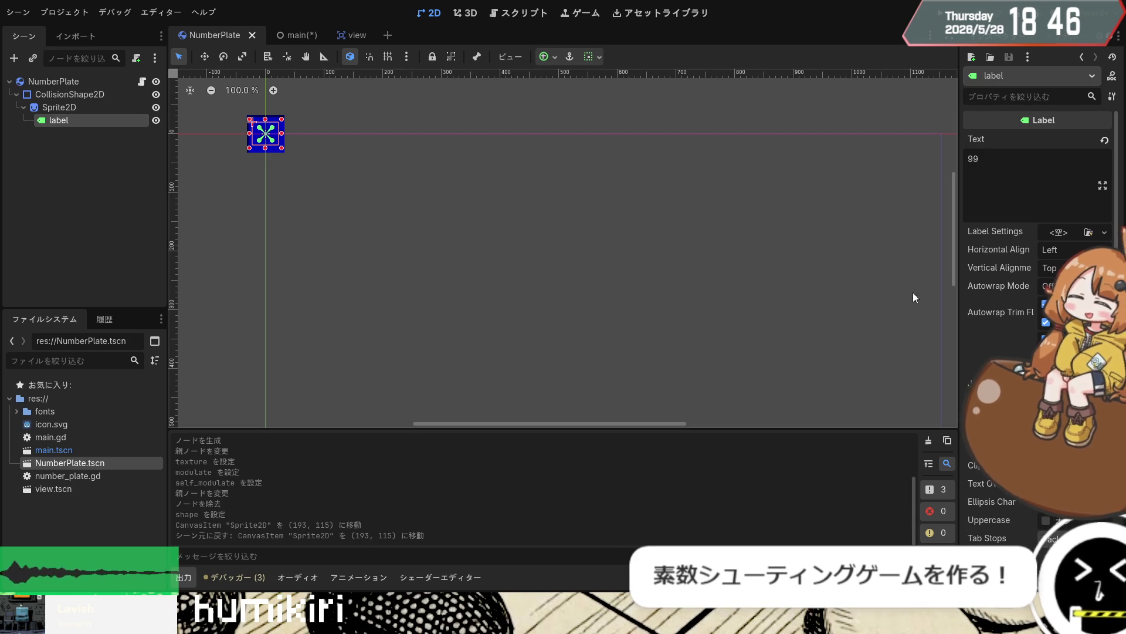
scroll(1039, 293, "down", 10)
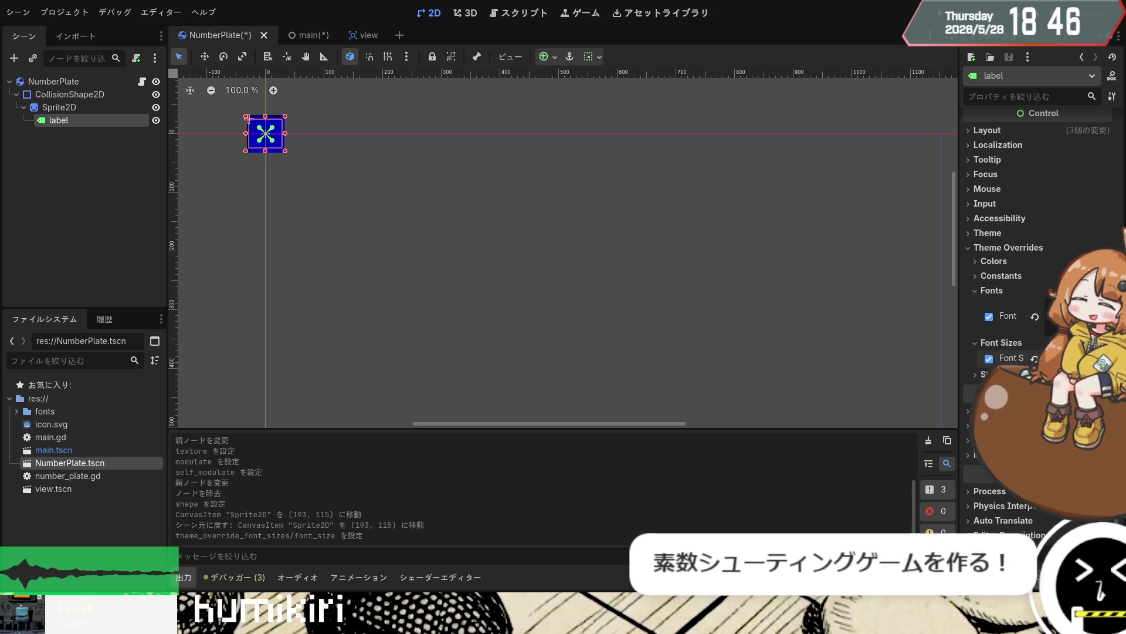
left_click(527, 284)
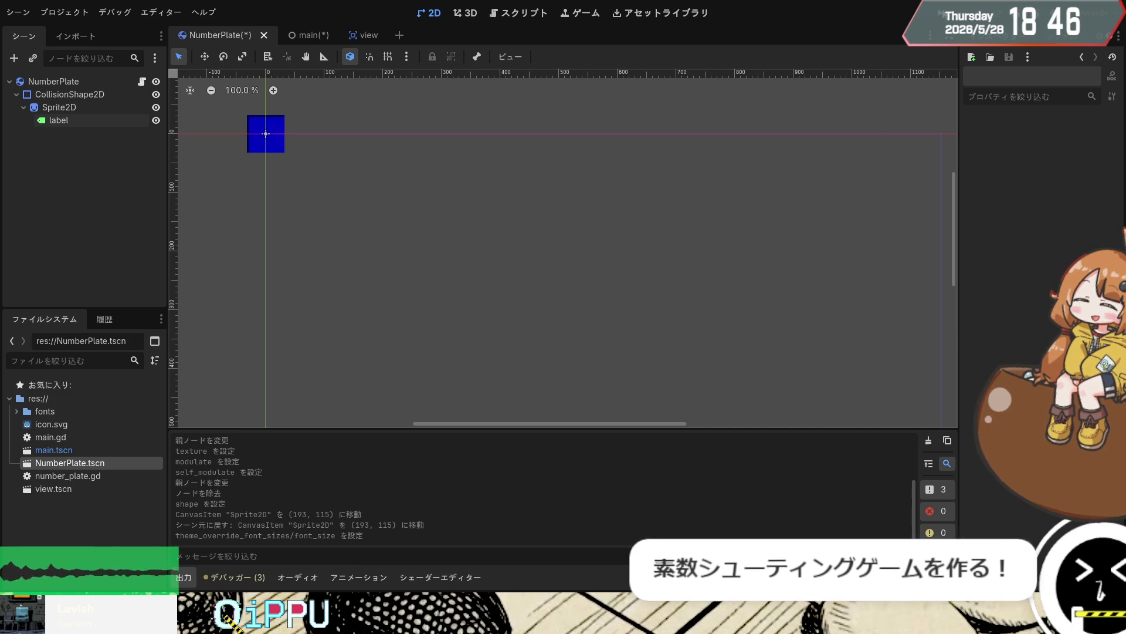
key("ctrl+s")
Step: Run the game, then browse the main scene's SubViewport, NumberPlate, NumberPlateTimer and PlatePath nodes
left_click(941, 18)
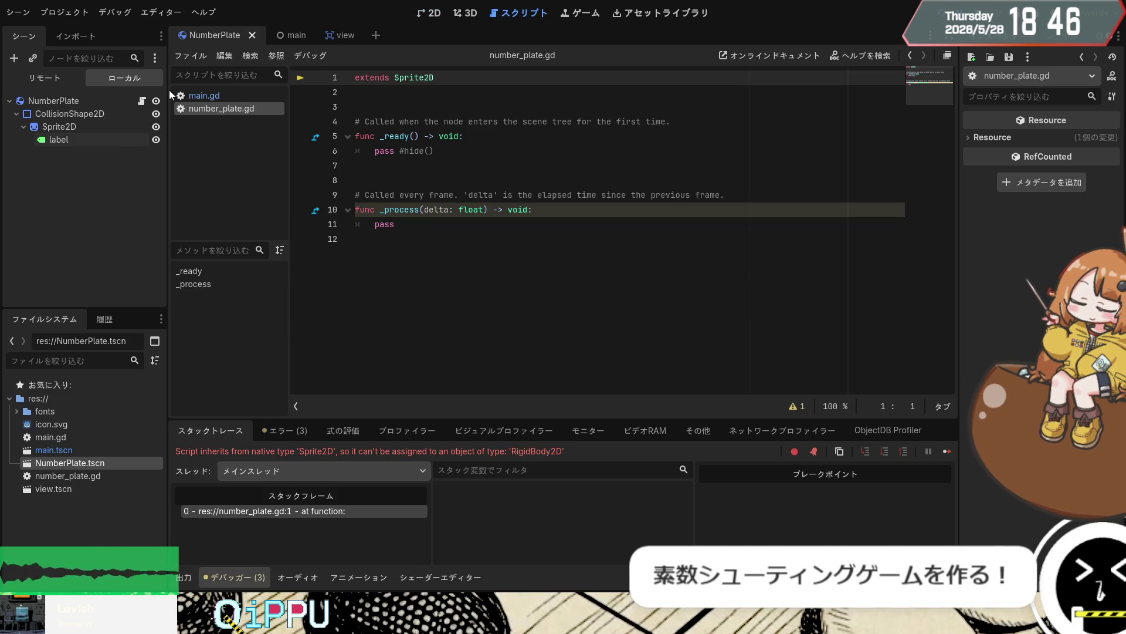
left_click(281, 34)
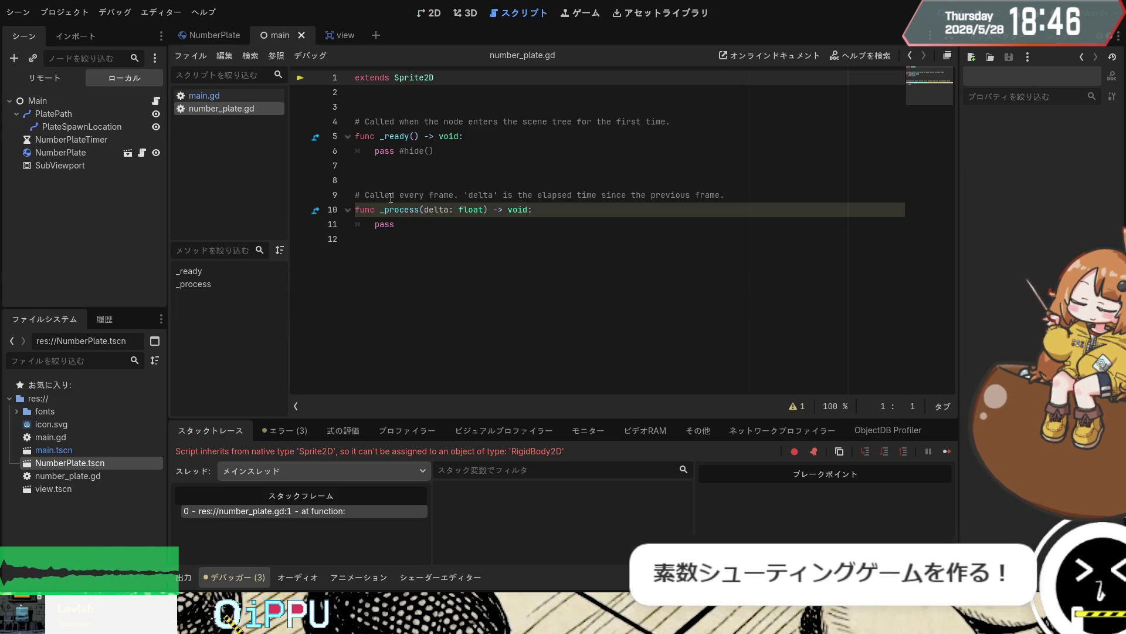
left_click(57, 166)
left_click(63, 148)
left_click(64, 141)
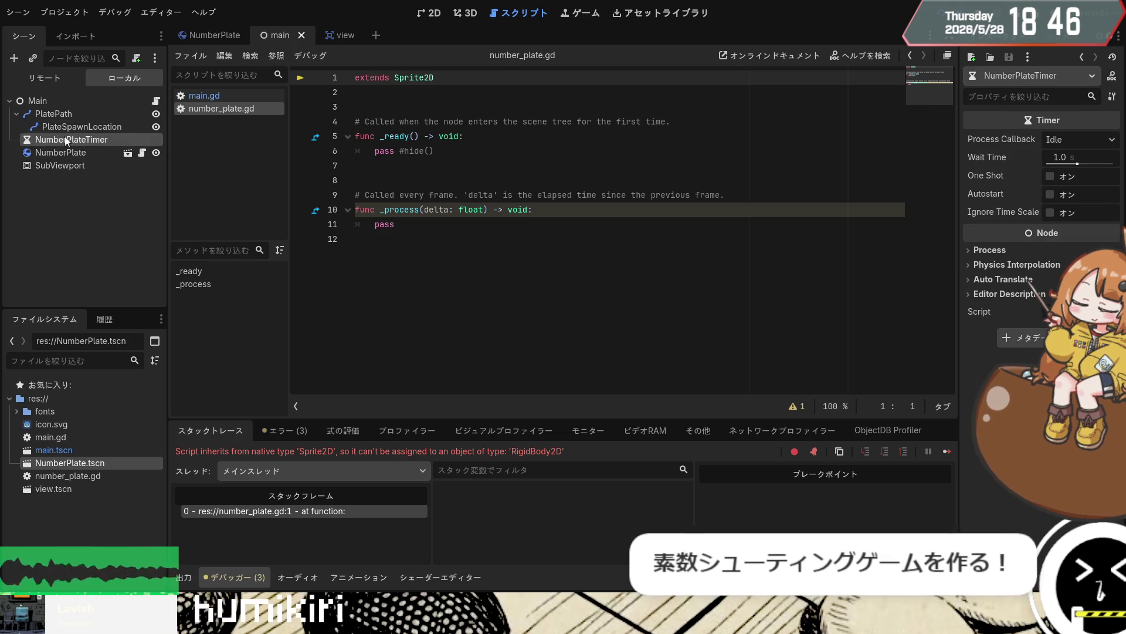
left_click(69, 114)
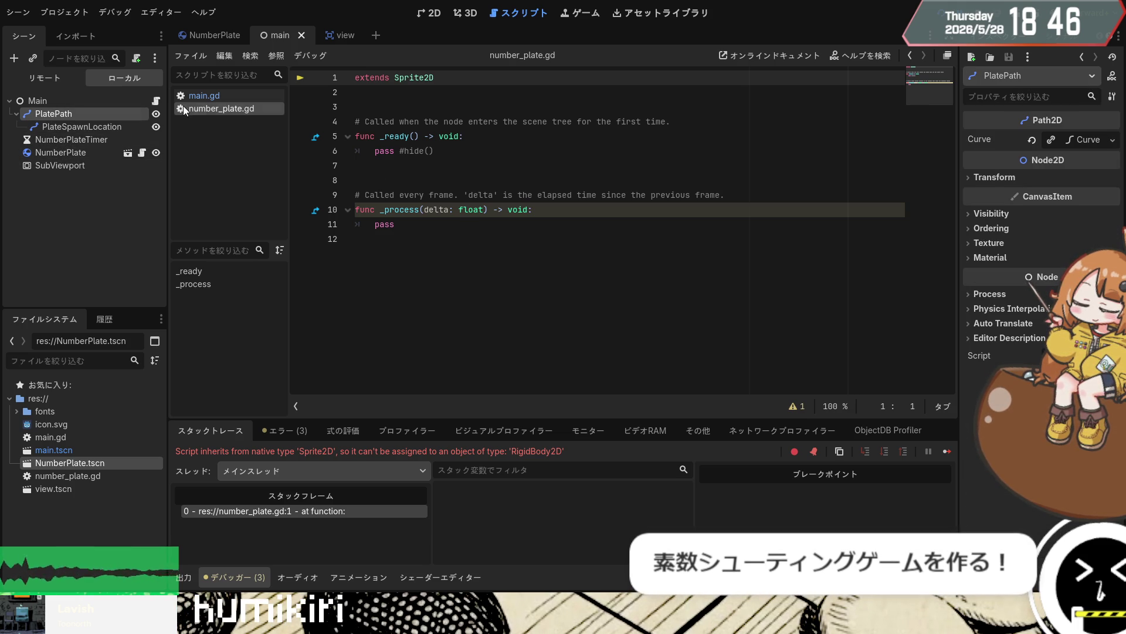
Step: Open main.gd and review its start function and number_plate_scene export
left_click(202, 96)
left_click(530, 205)
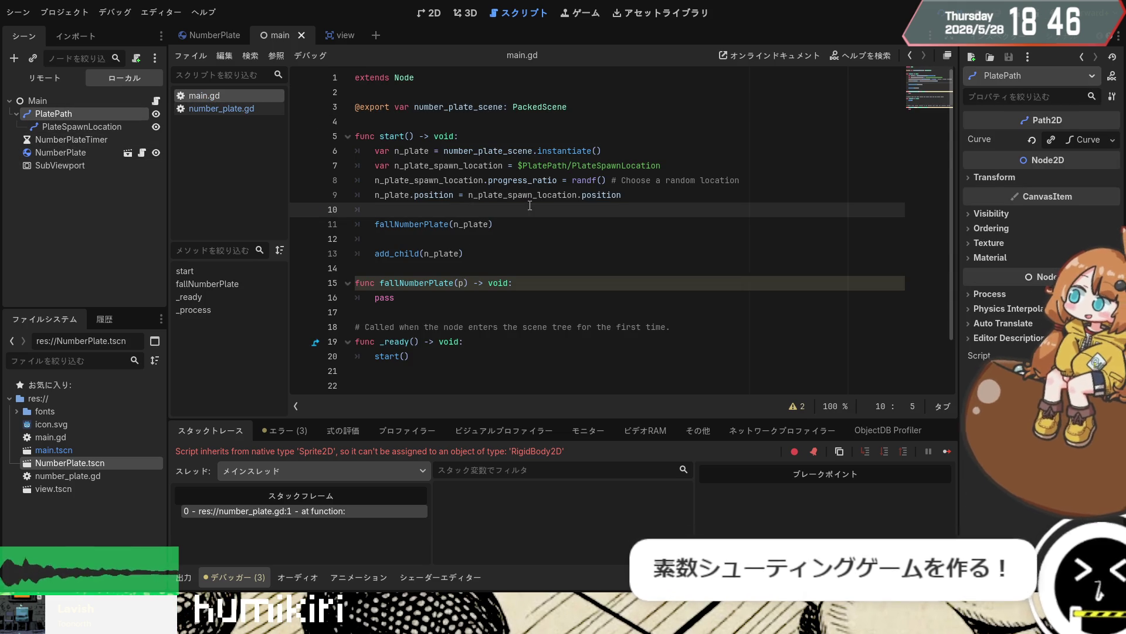
left_click(531, 134)
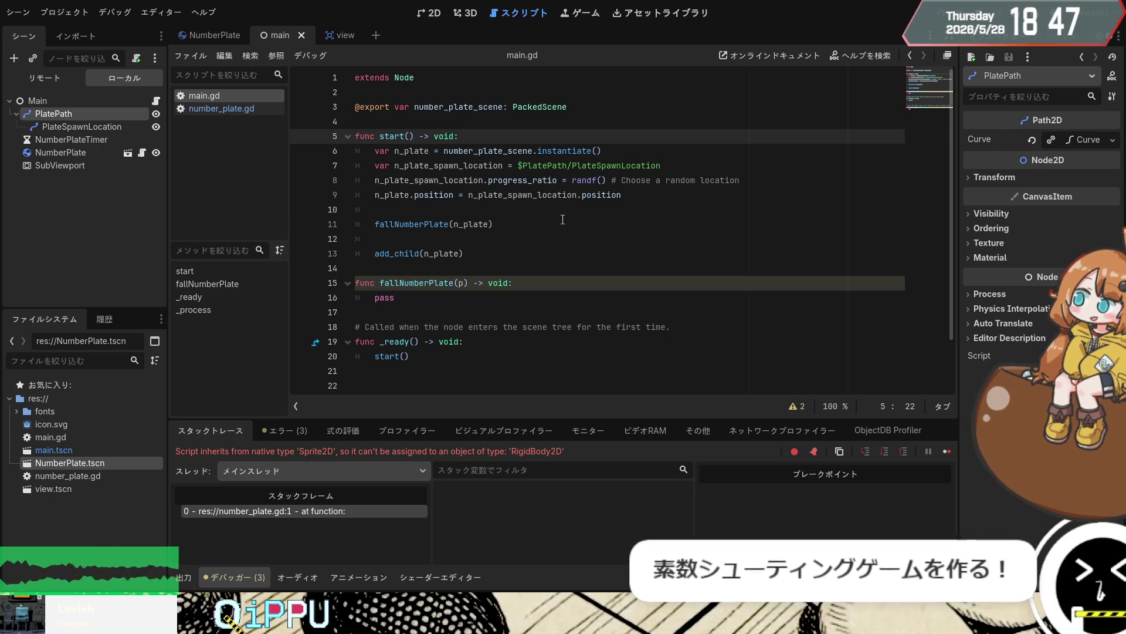
left_click(483, 106)
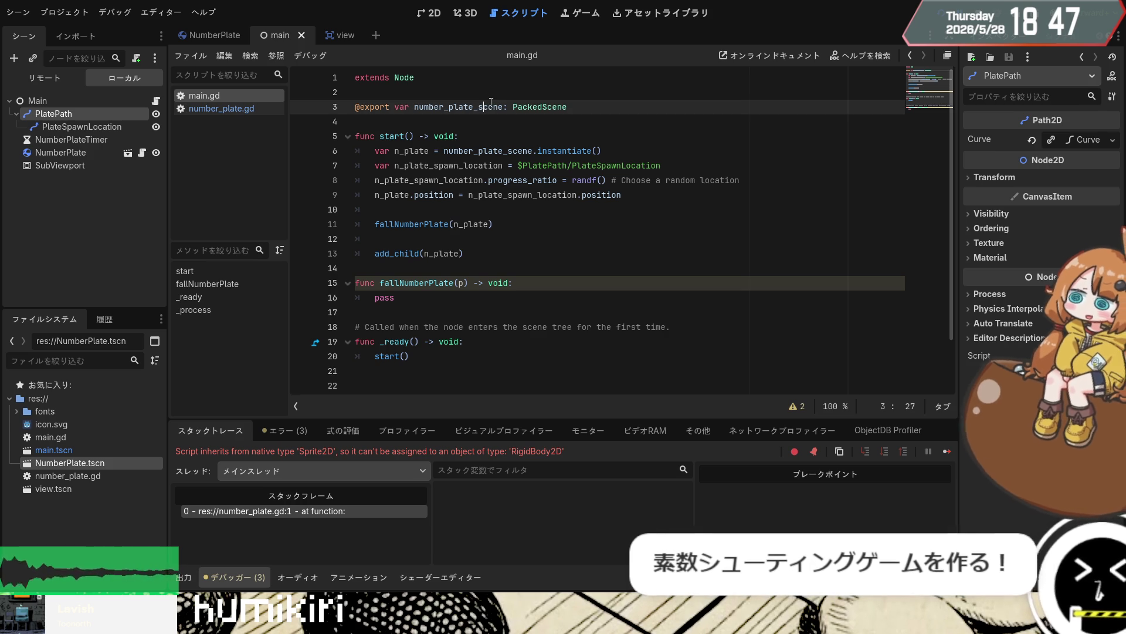
Step: Stop the game and inspect NumberPlate's CollisionShape2D, Sprite2D and label nodes
left_click(217, 39)
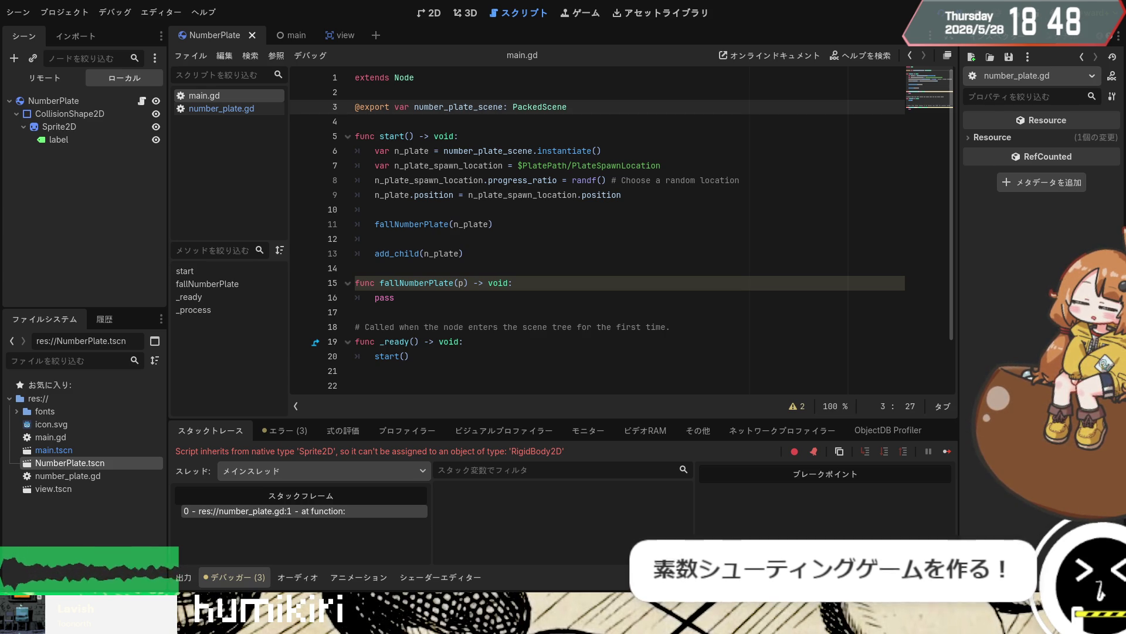
key("F8")
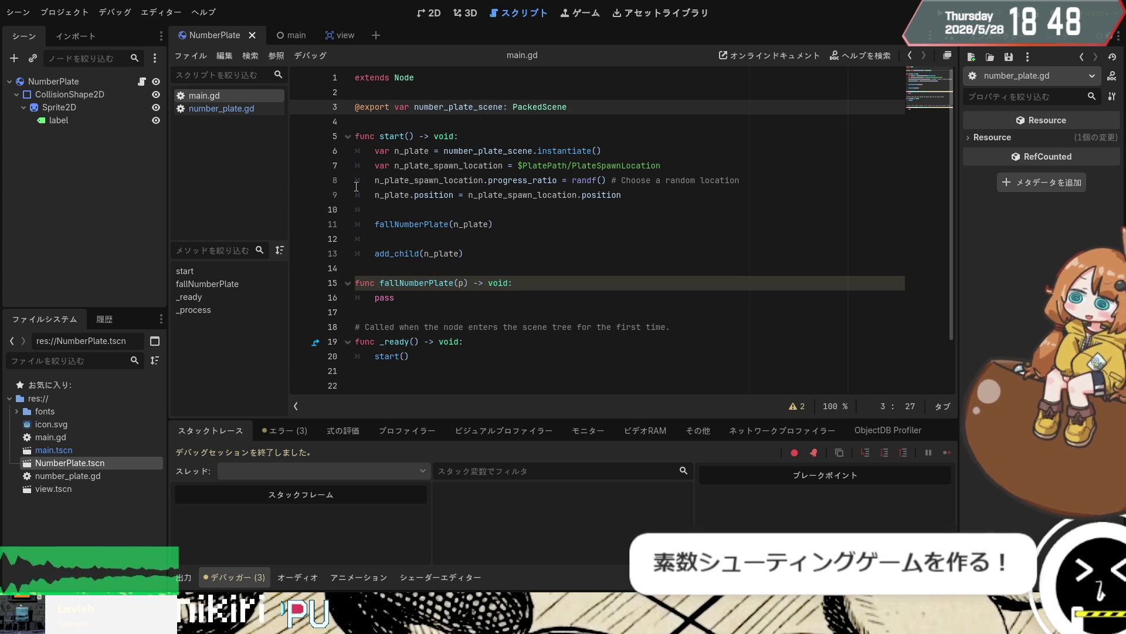
left_click(75, 92)
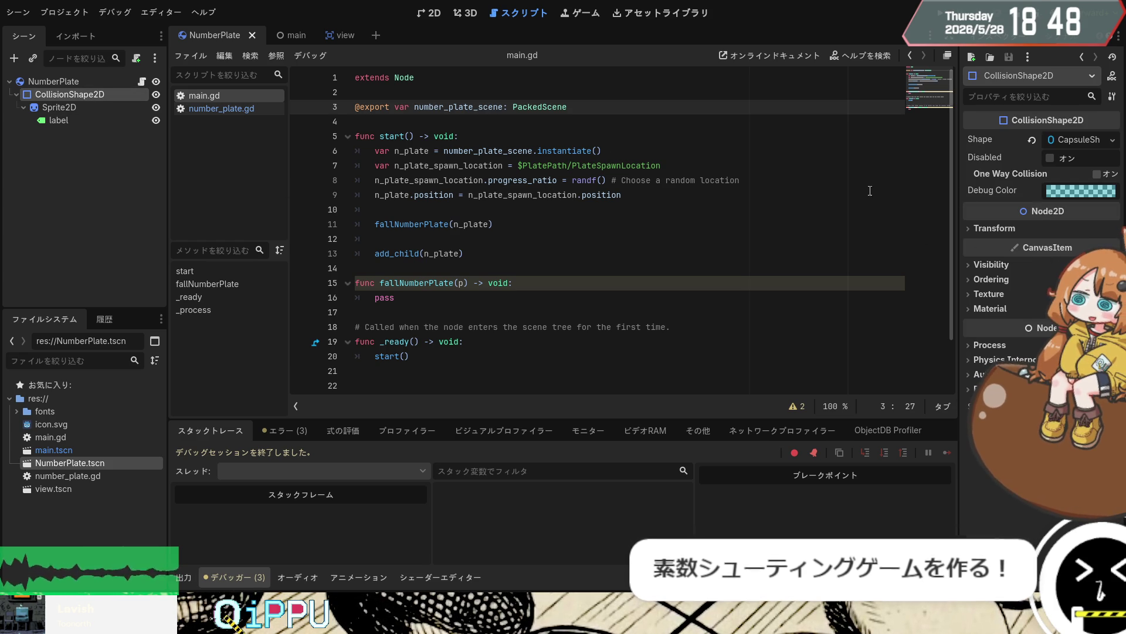
left_click(61, 109)
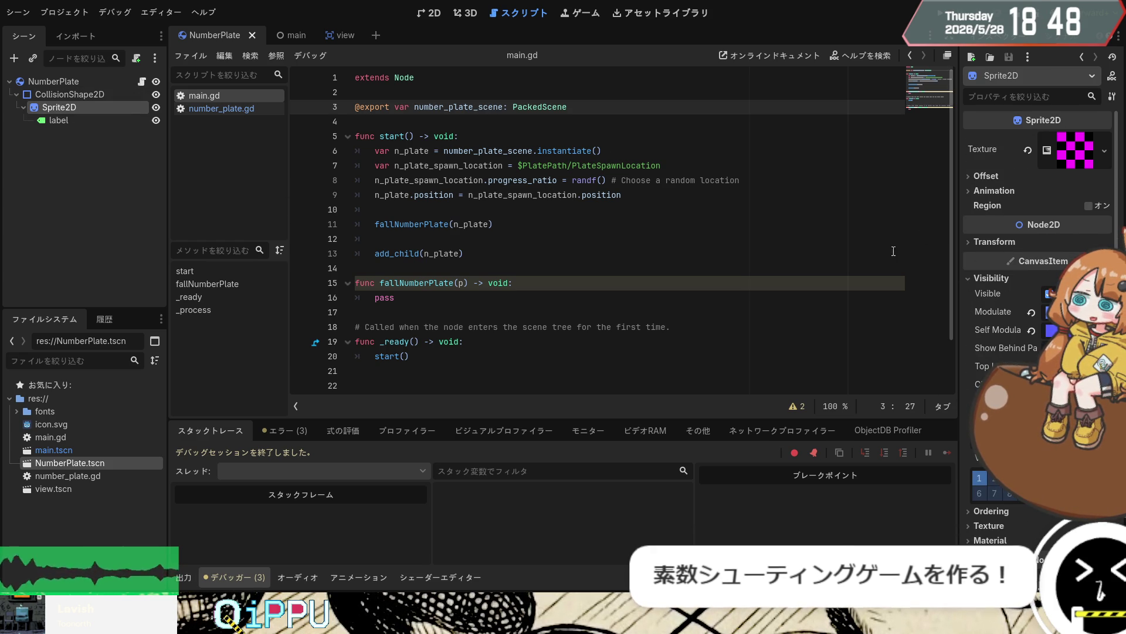
left_click(44, 121)
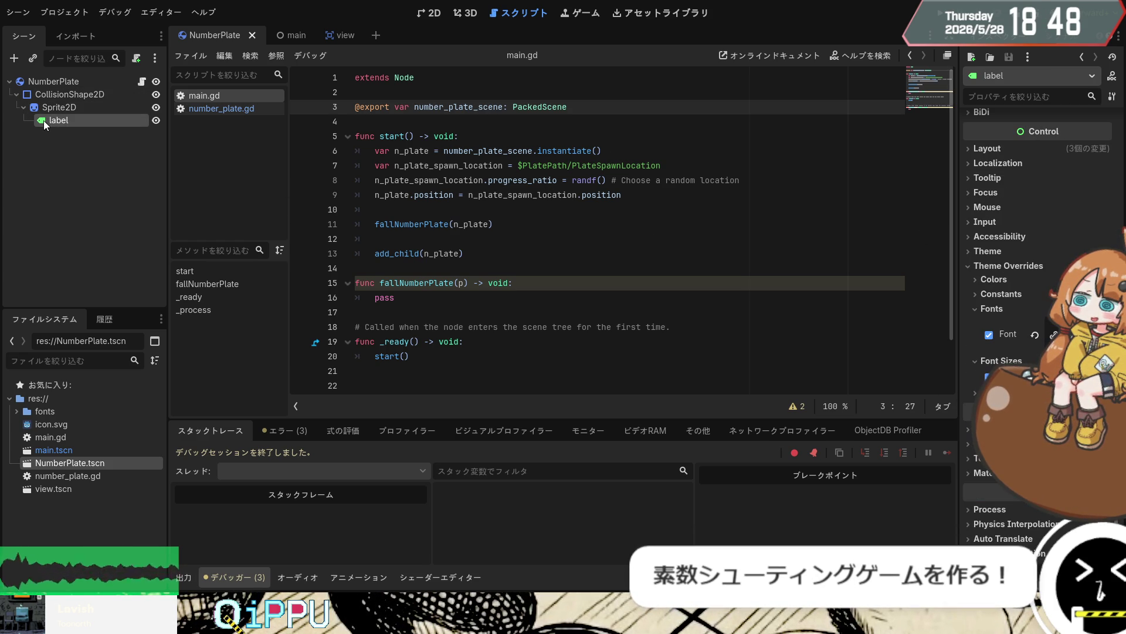
Step: In the 2D view, review the capsule collision shape's visibility and the root's RigidBody2D properties
left_click(64, 81)
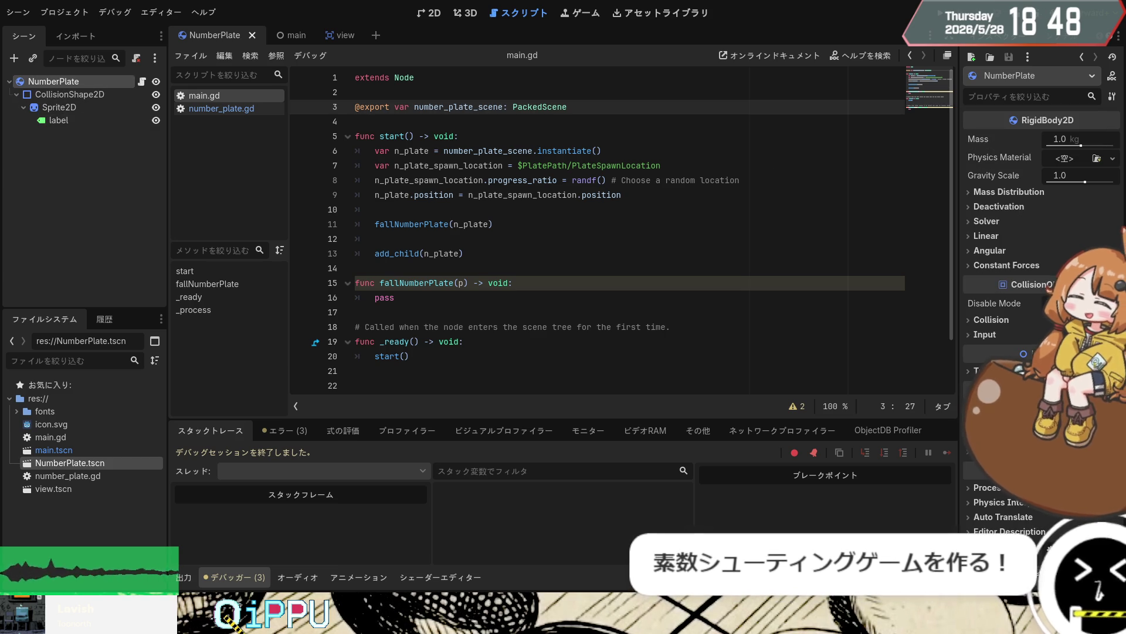
left_click(998, 406)
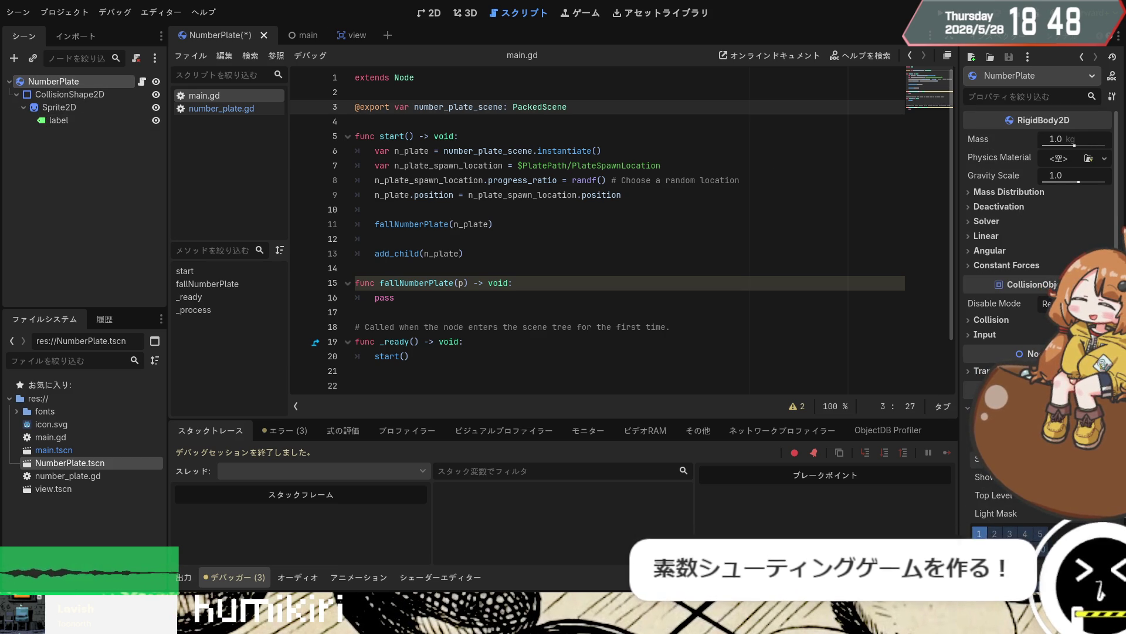
left_click(432, 15)
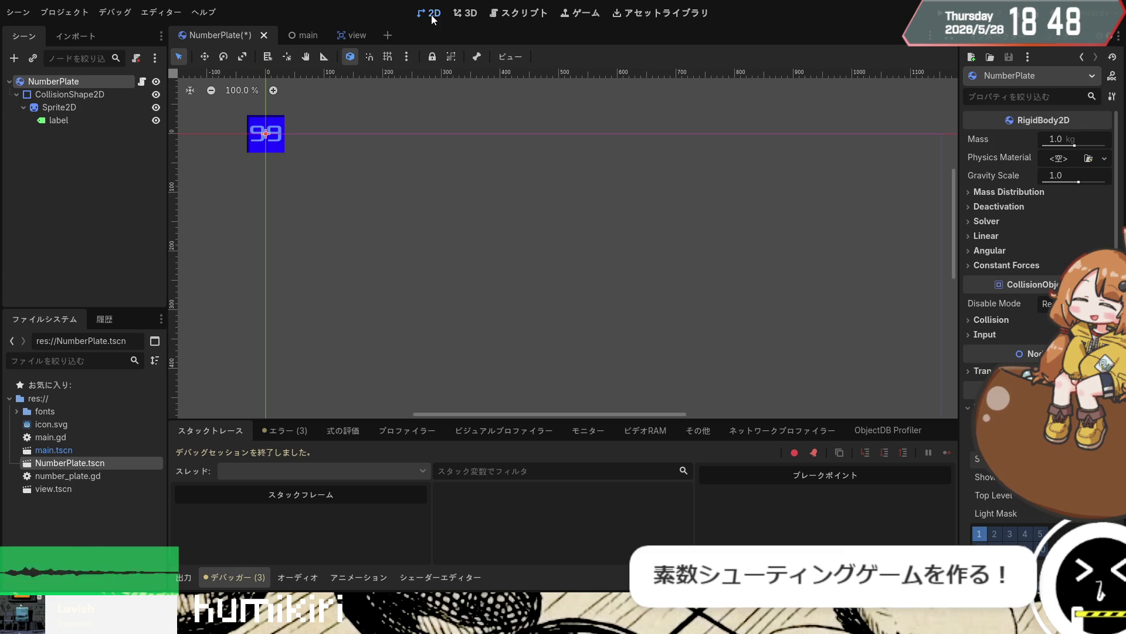
left_click(400, 194)
left_click(59, 94)
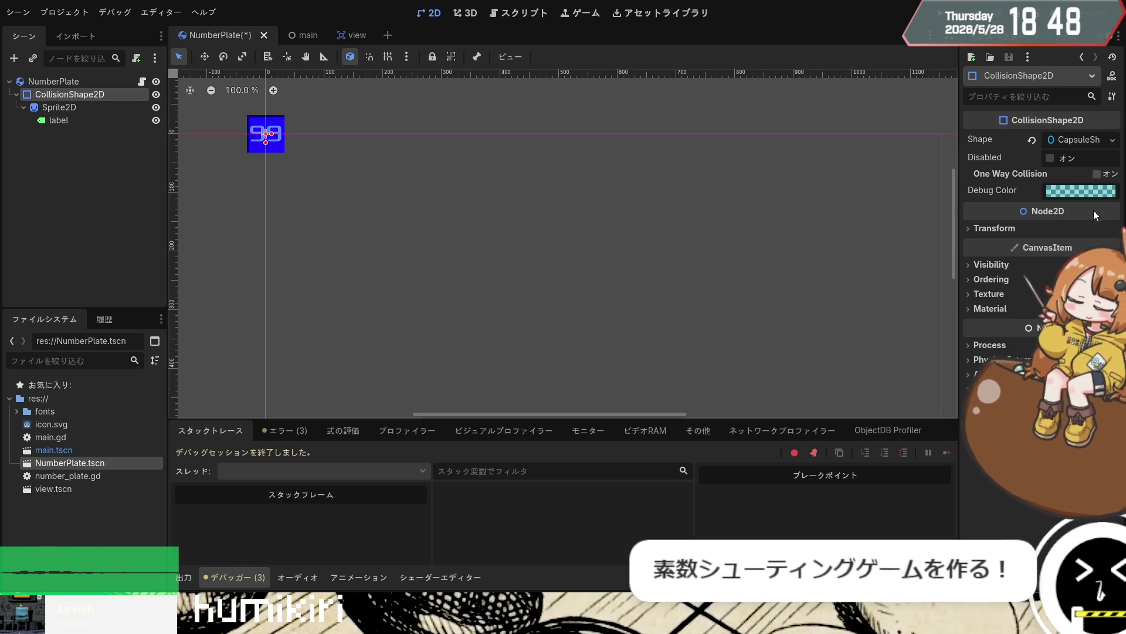
left_click(991, 264)
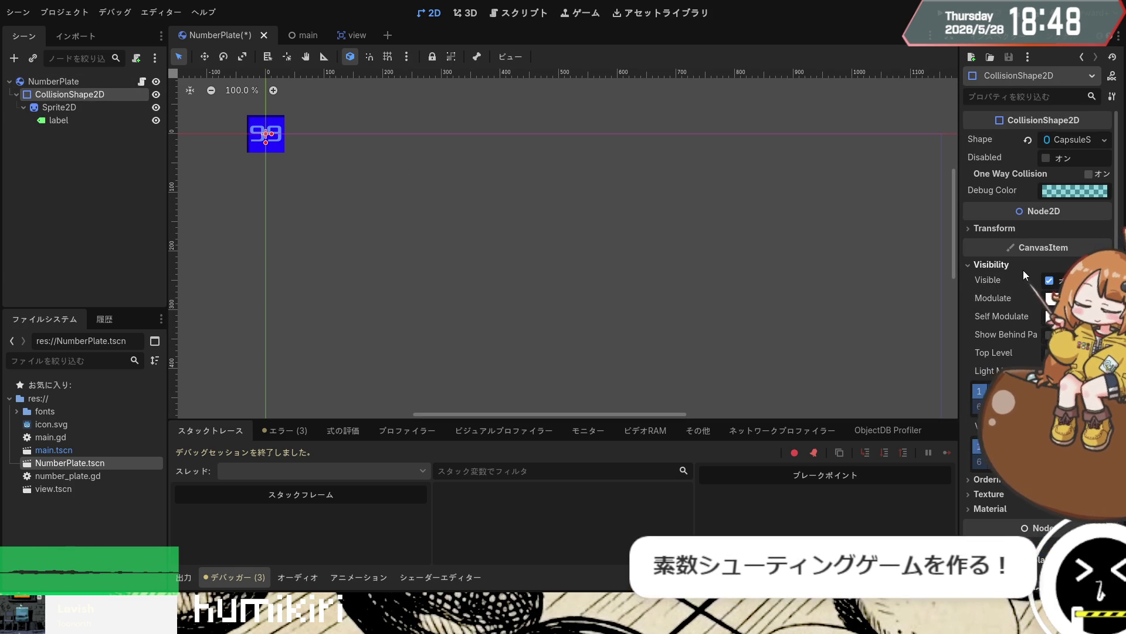
left_click(50, 107)
left_click(56, 94)
left_click(57, 82)
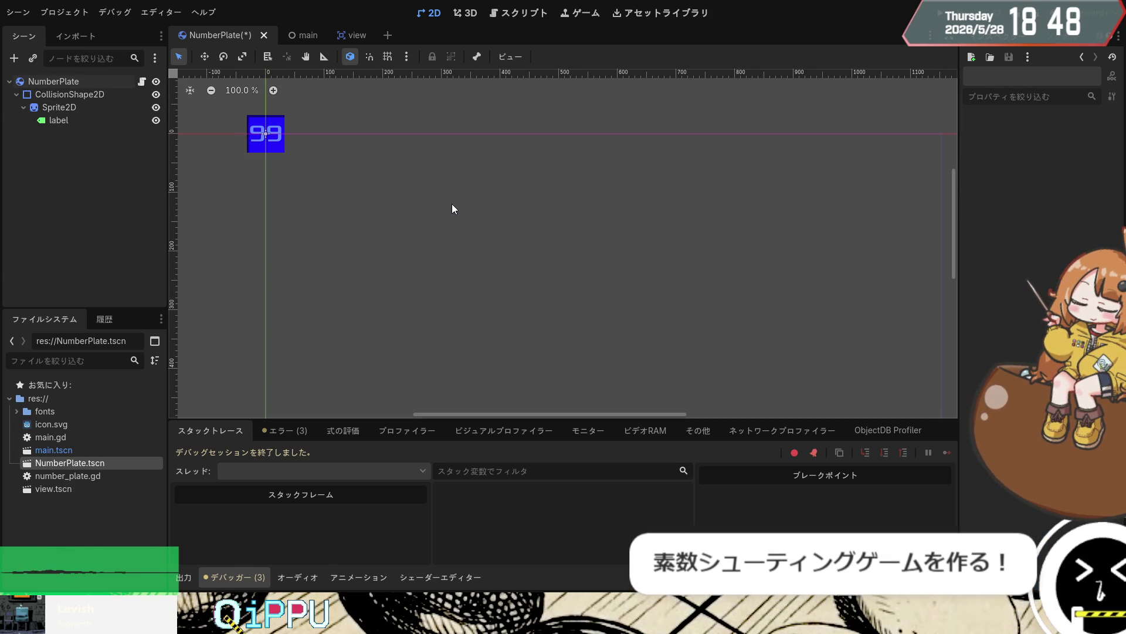
Step: Save the NumberPlate scene, run the game, and show the debugger's errors and warnings list
key("ctrl+s")
left_click(935, 17)
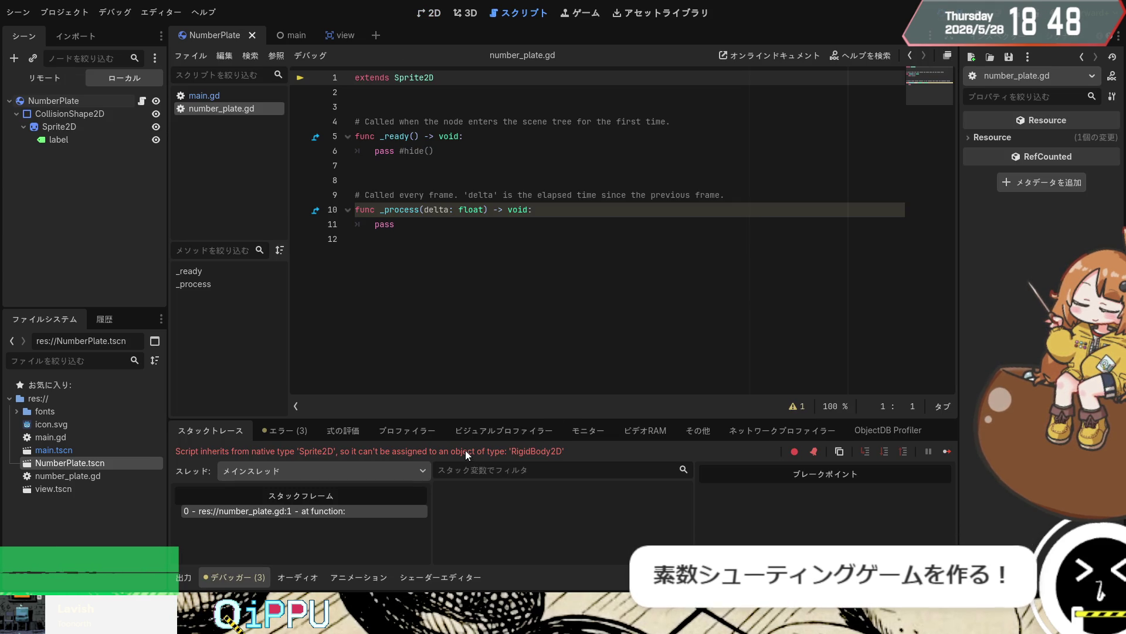
left_click(285, 431)
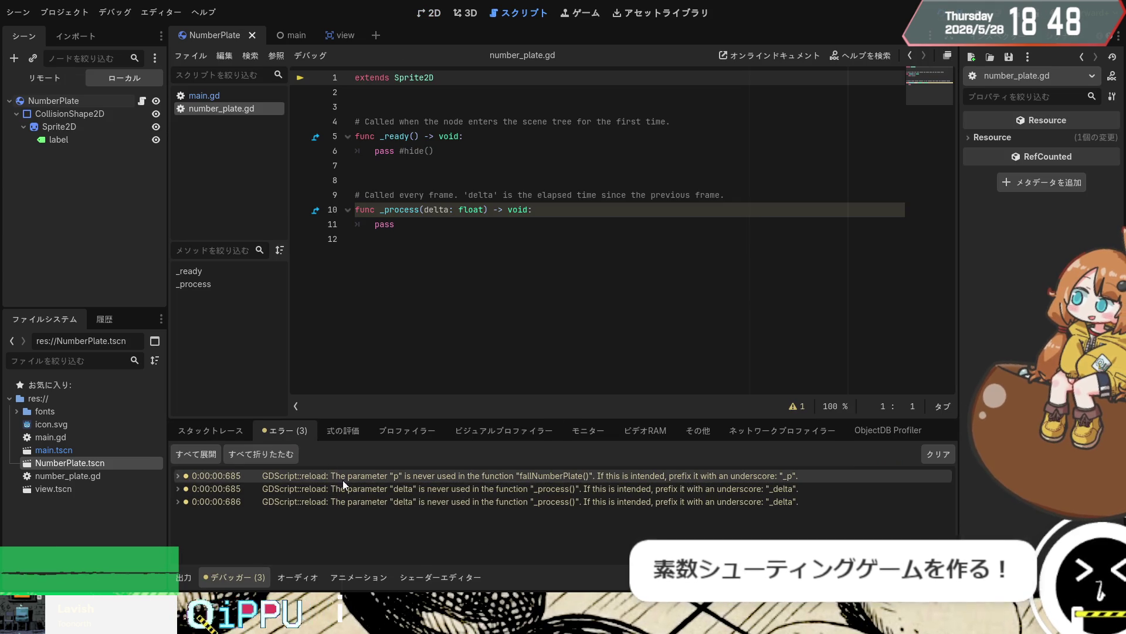
Step: Expand the unused-parameter warnings for p at main.gd:15 and delta at main.gd:24
double_click(439, 475)
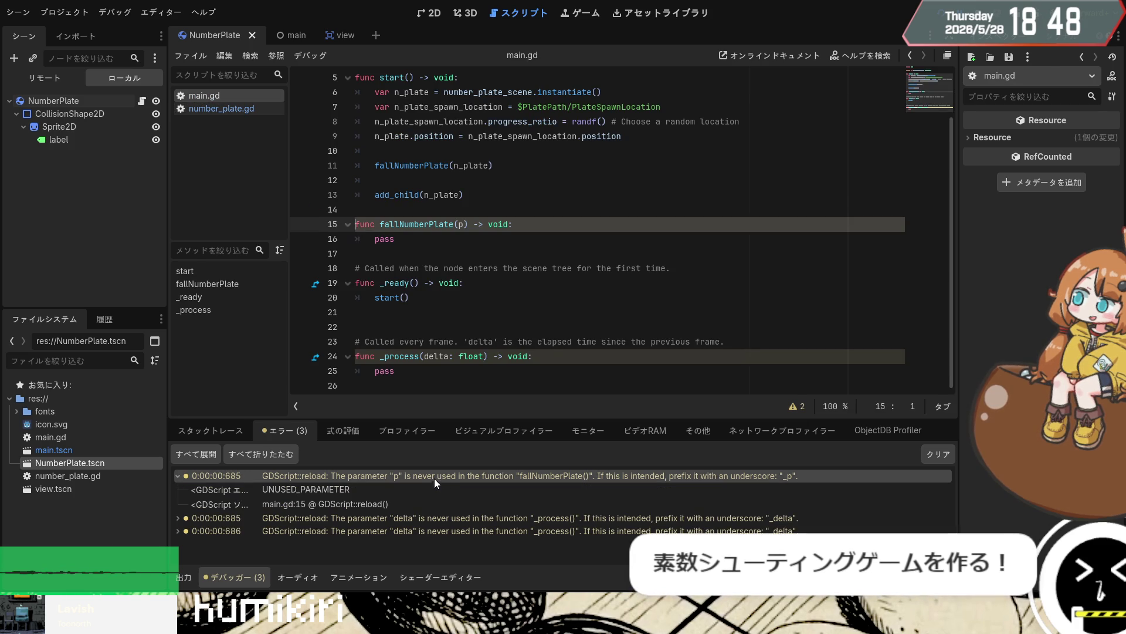
left_click(422, 502)
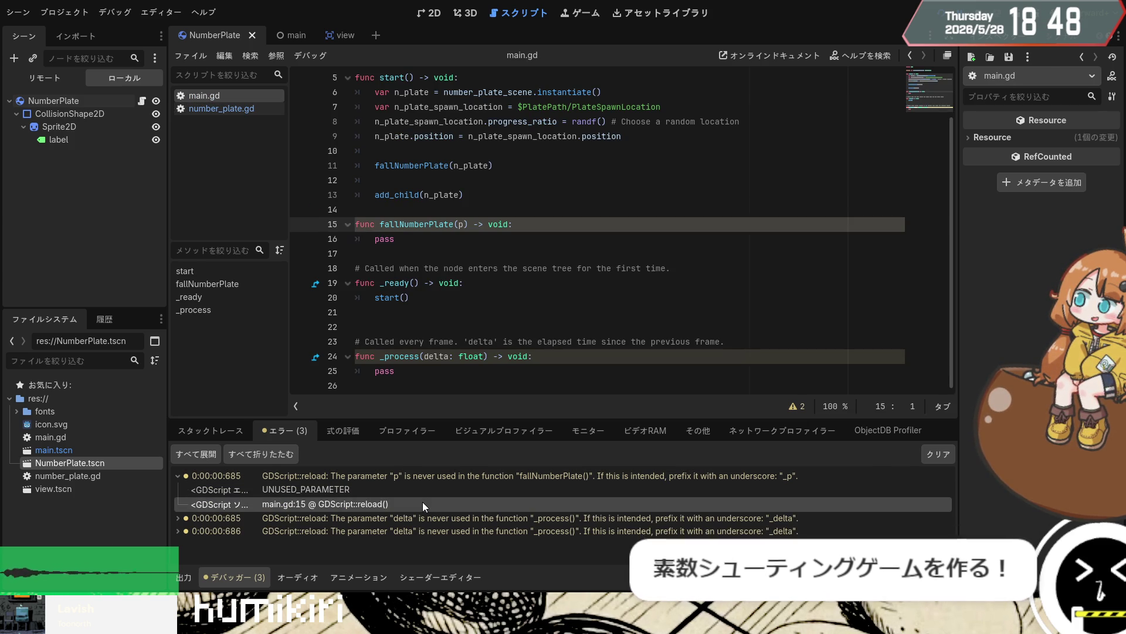
left_click(413, 513)
double_click(412, 515)
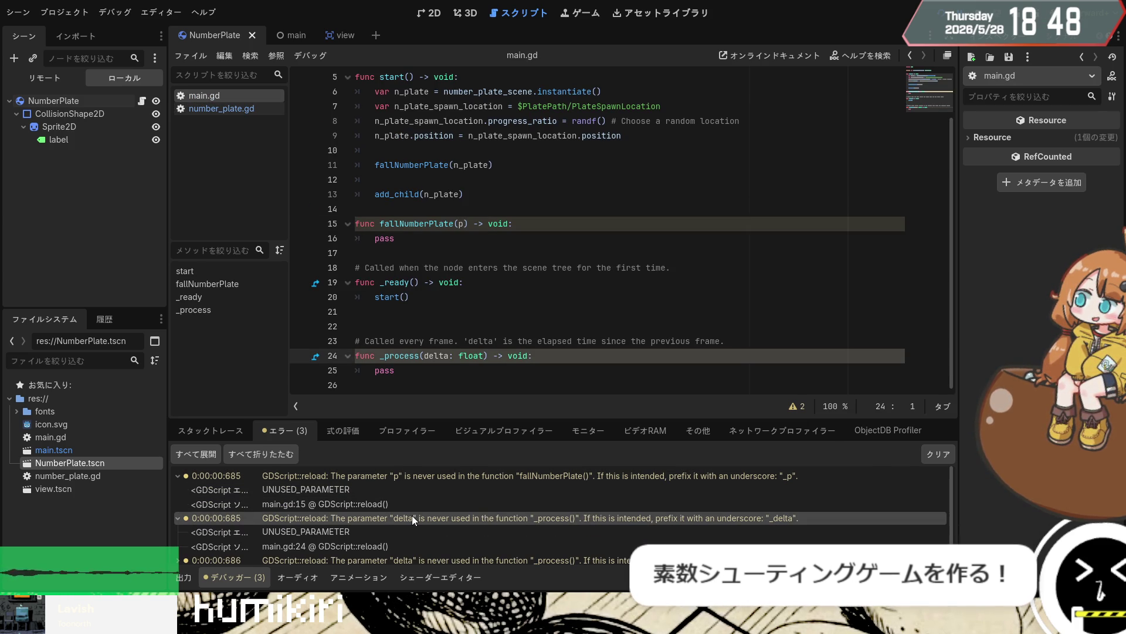
left_click(392, 548)
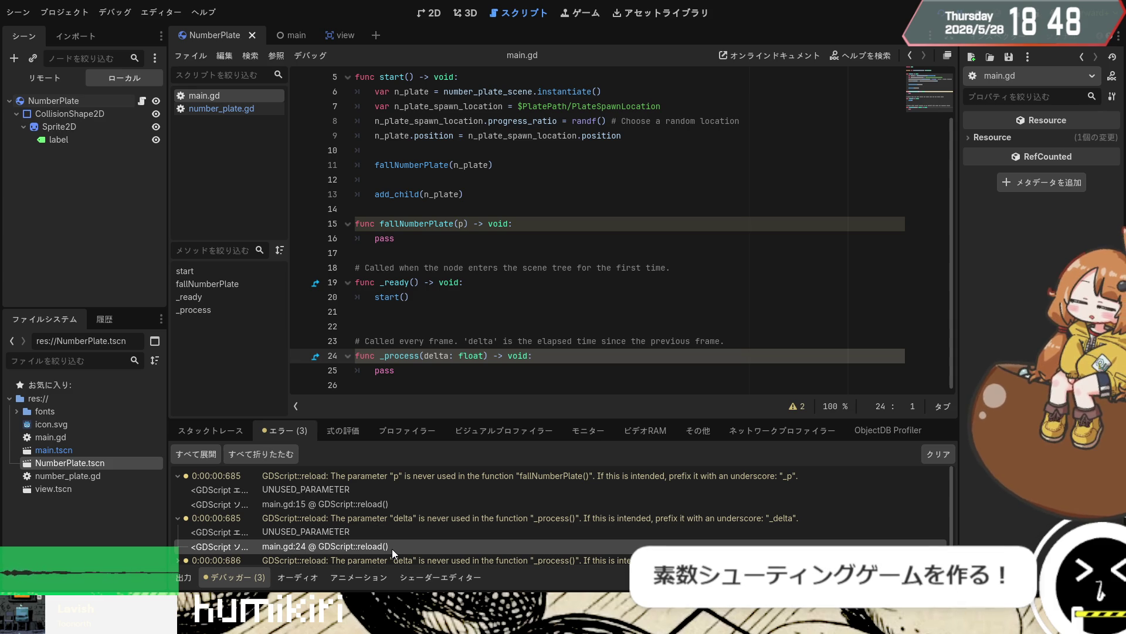
scroll(388, 546, "down", 1)
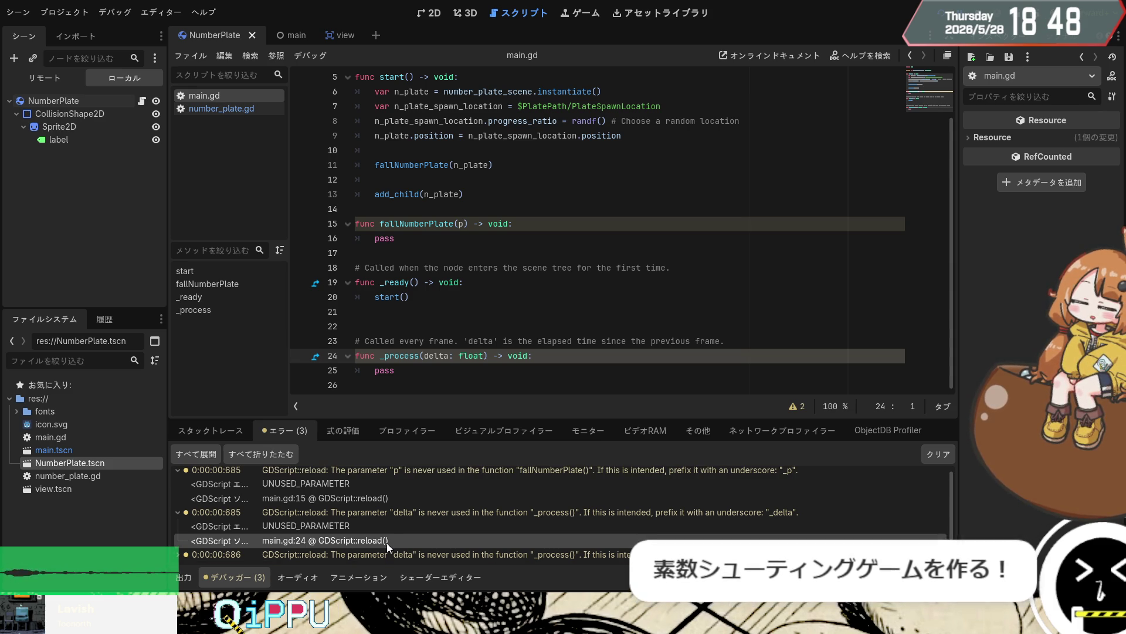
Step: In the main scene, reassign the Main node's Number Plate scene property
left_click(40, 100)
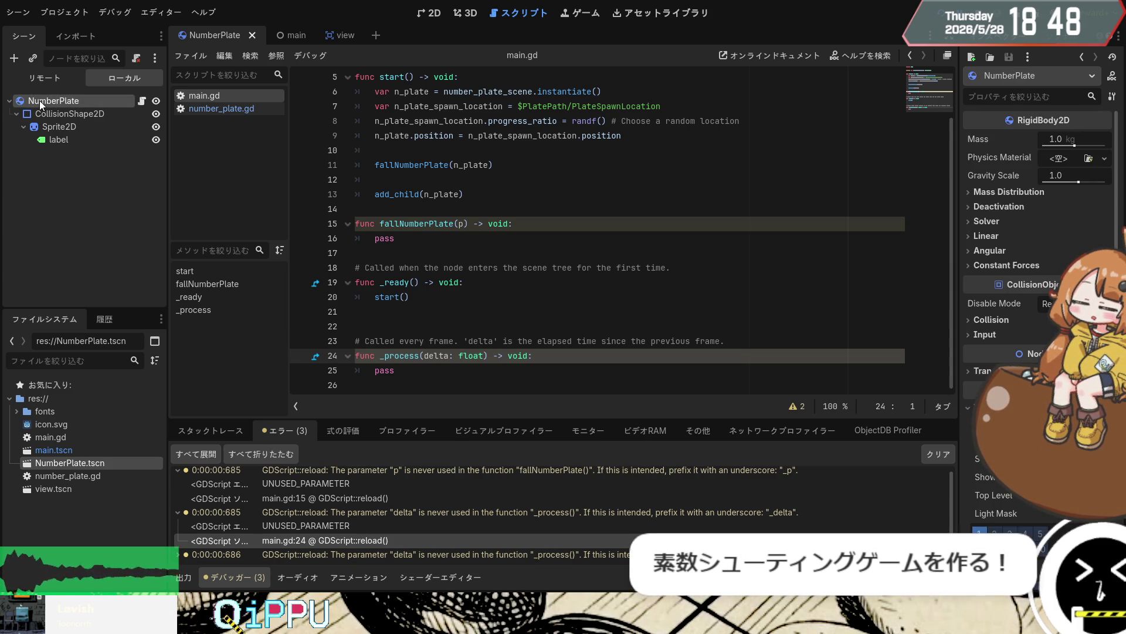
left_click(284, 42)
left_click(68, 102)
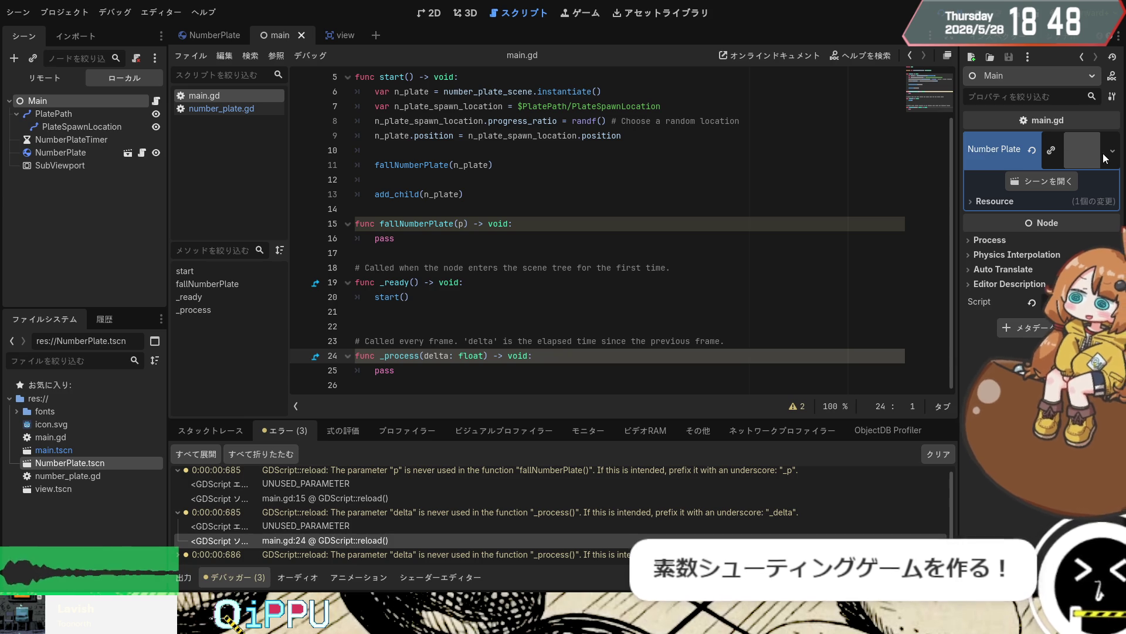
left_click(1053, 154)
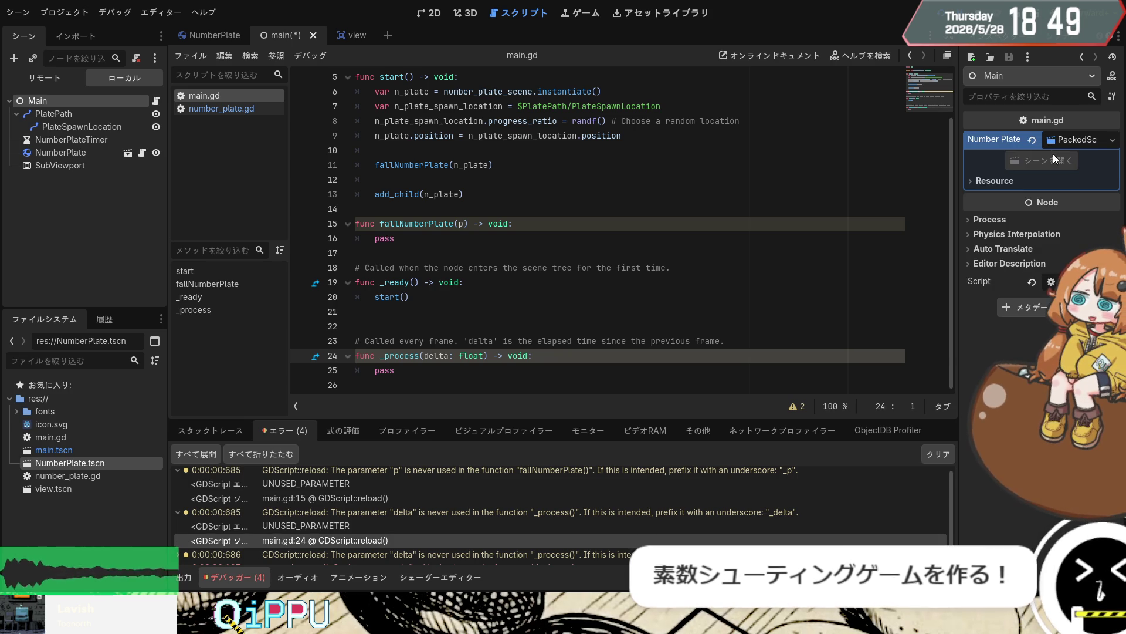
left_click(1078, 145)
left_click(1083, 142)
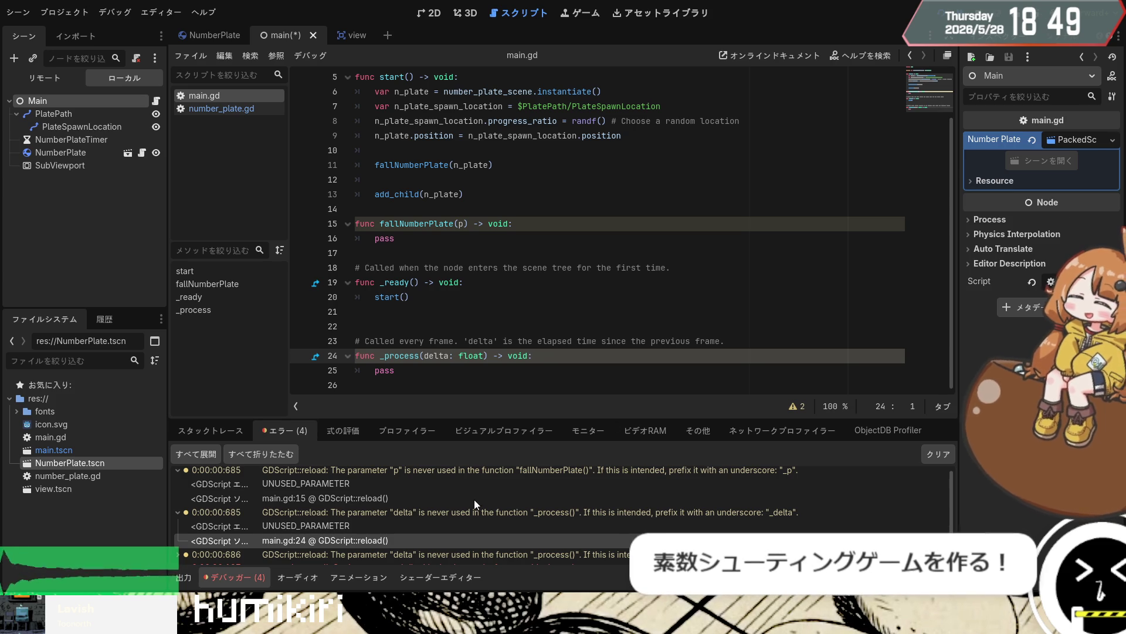
Step: Place the caret after the start() call and save main.gd
left_click(829, 205)
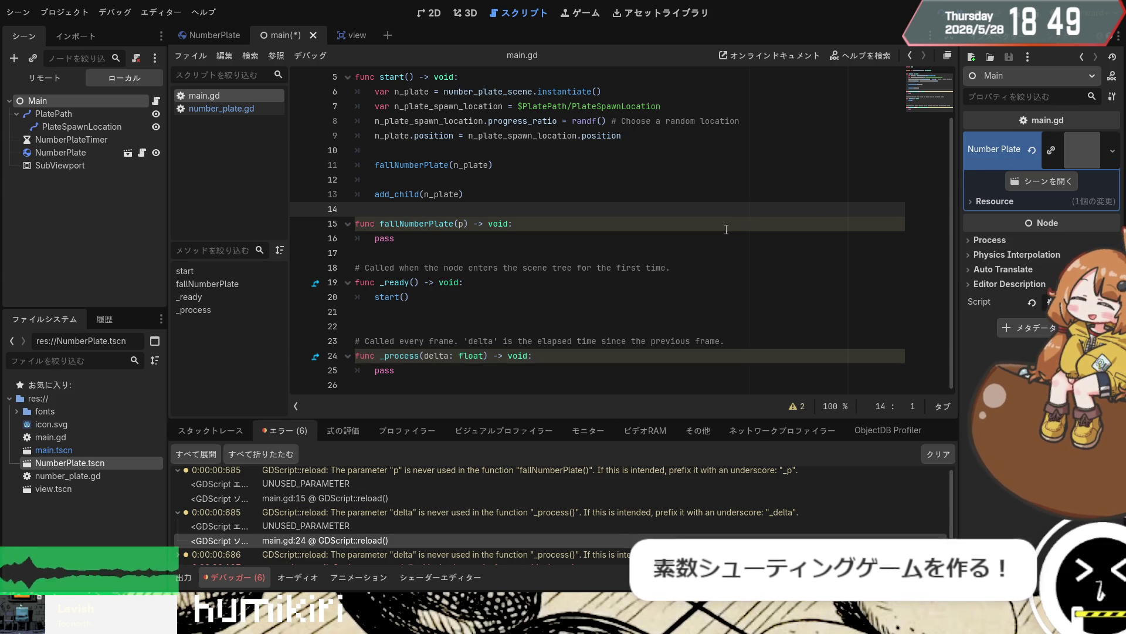
left_click(713, 297)
key("ctrl+s")
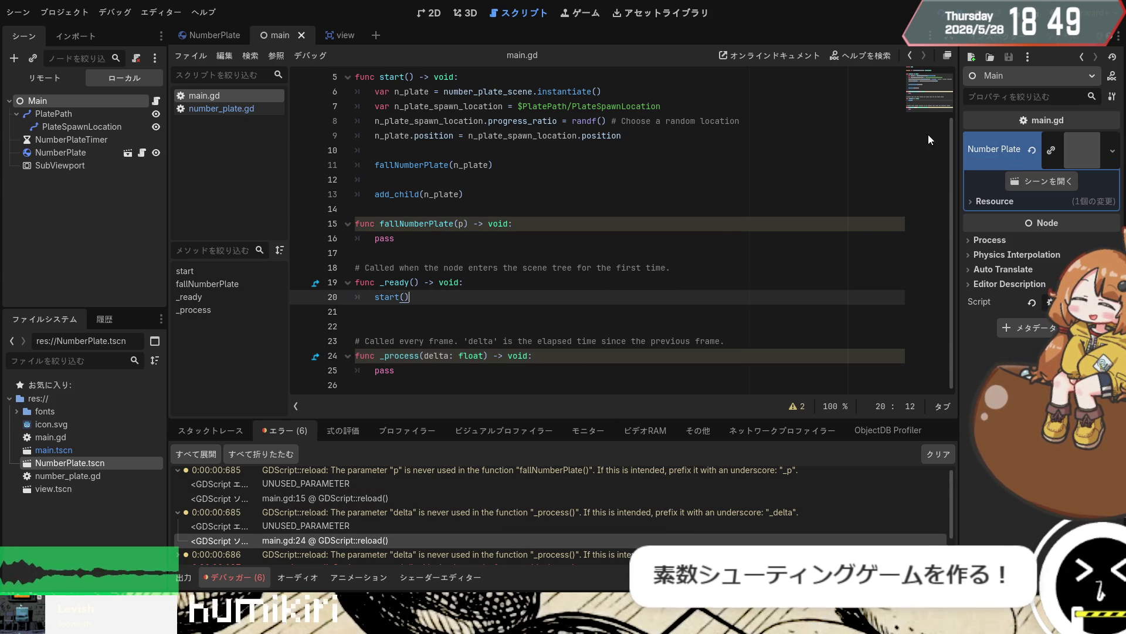
Step: Rerun with F5, check number_plate.gd's Sprite2D-vs-RigidBody2D error, then select NumberPlate's Sprite2D
key("F5")
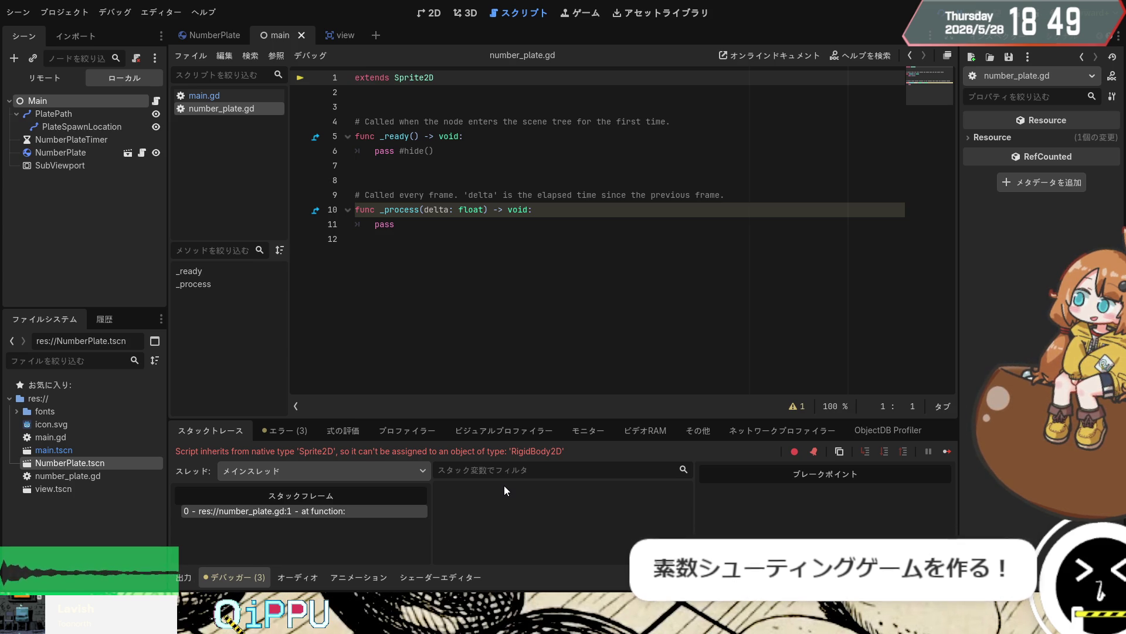
left_click(493, 195)
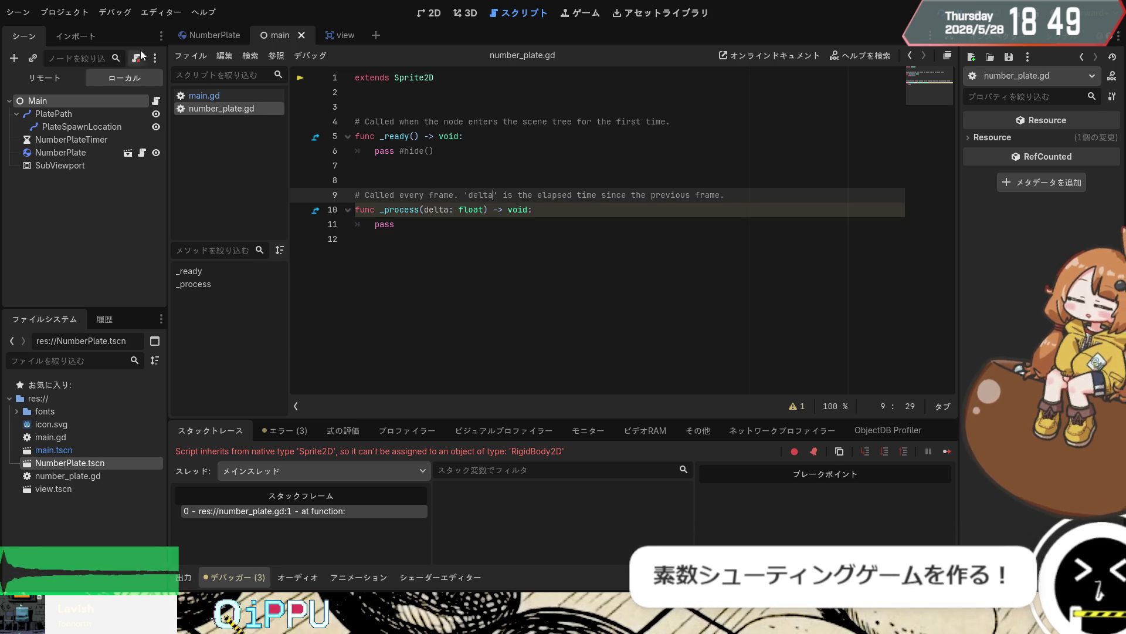
left_click(220, 35)
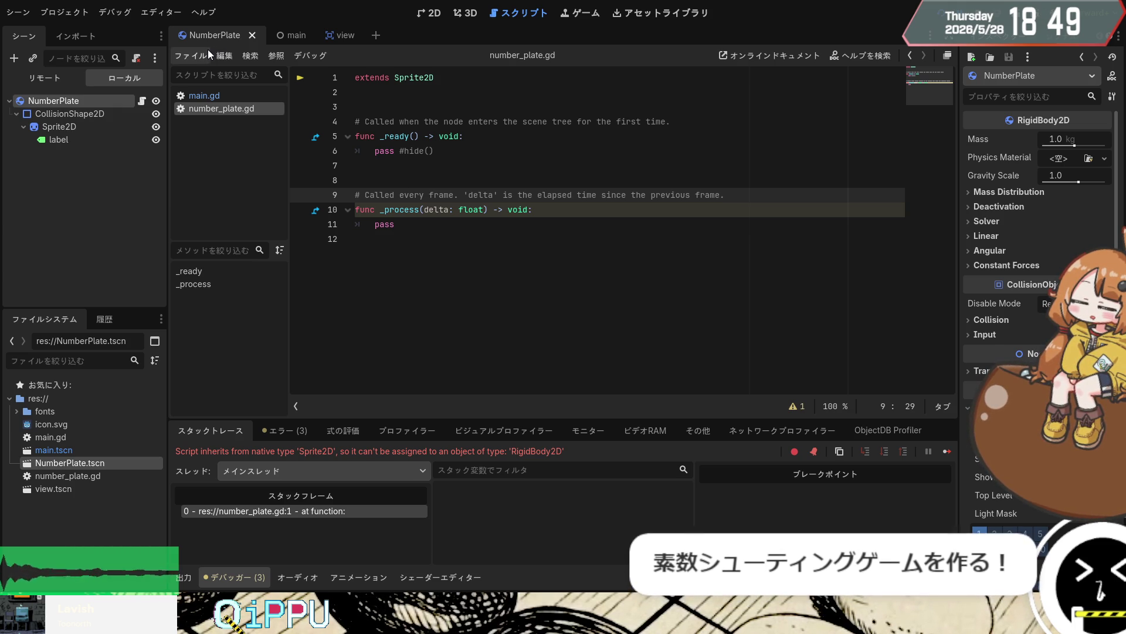
left_click(59, 127)
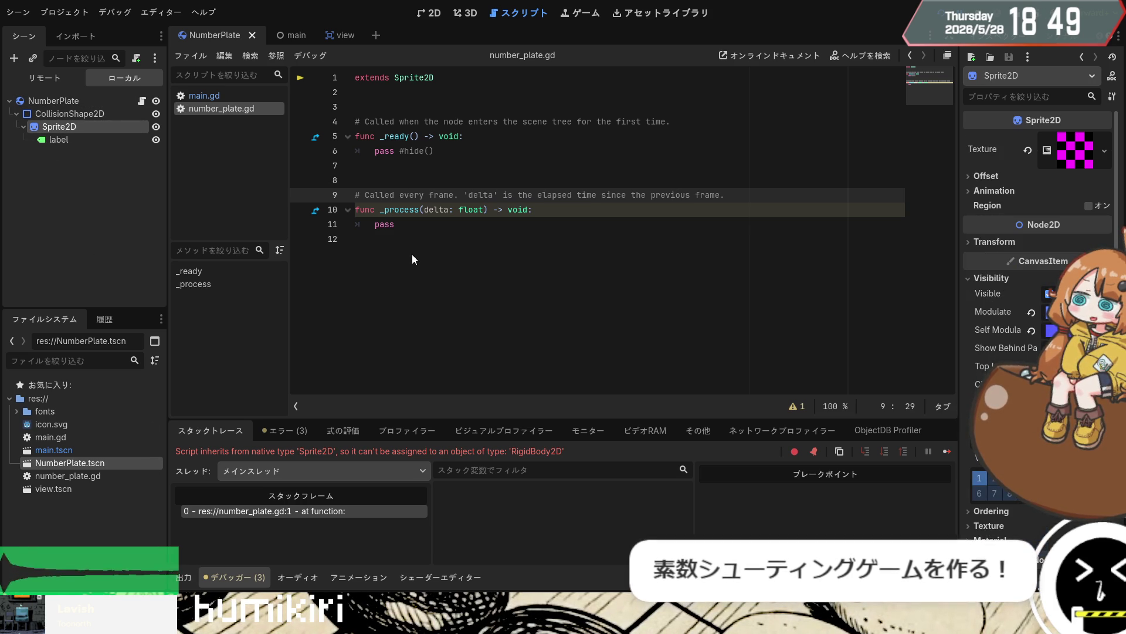
Step: Delete the Sprite2D node and add a Label under CollisionShape2D
key("Delete")
left_click(58, 115)
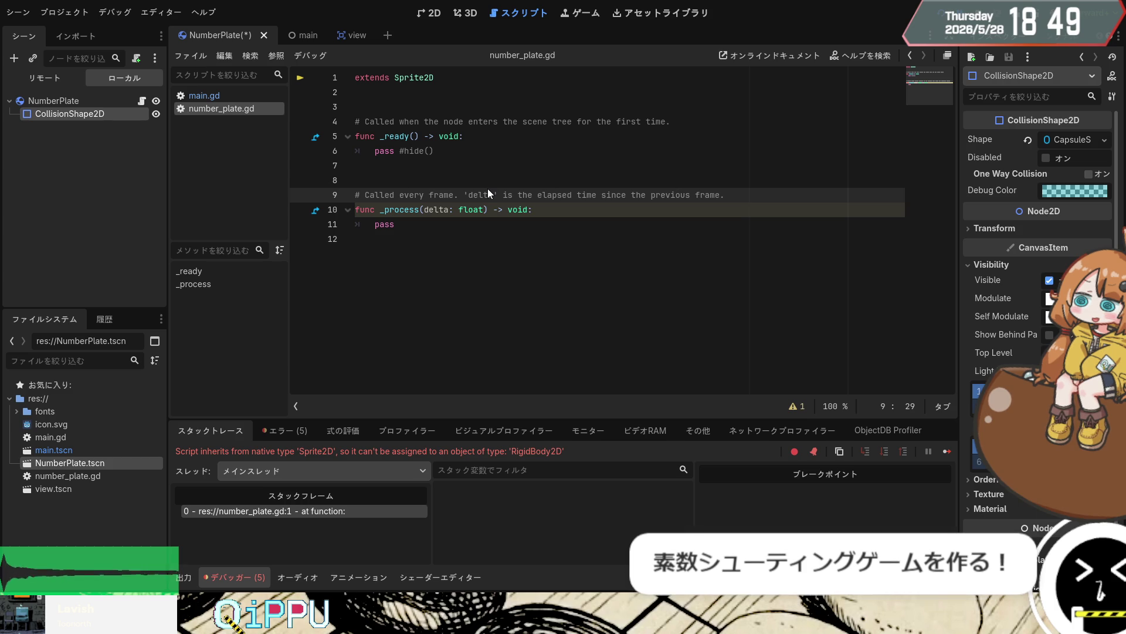
key("ctrl+v")
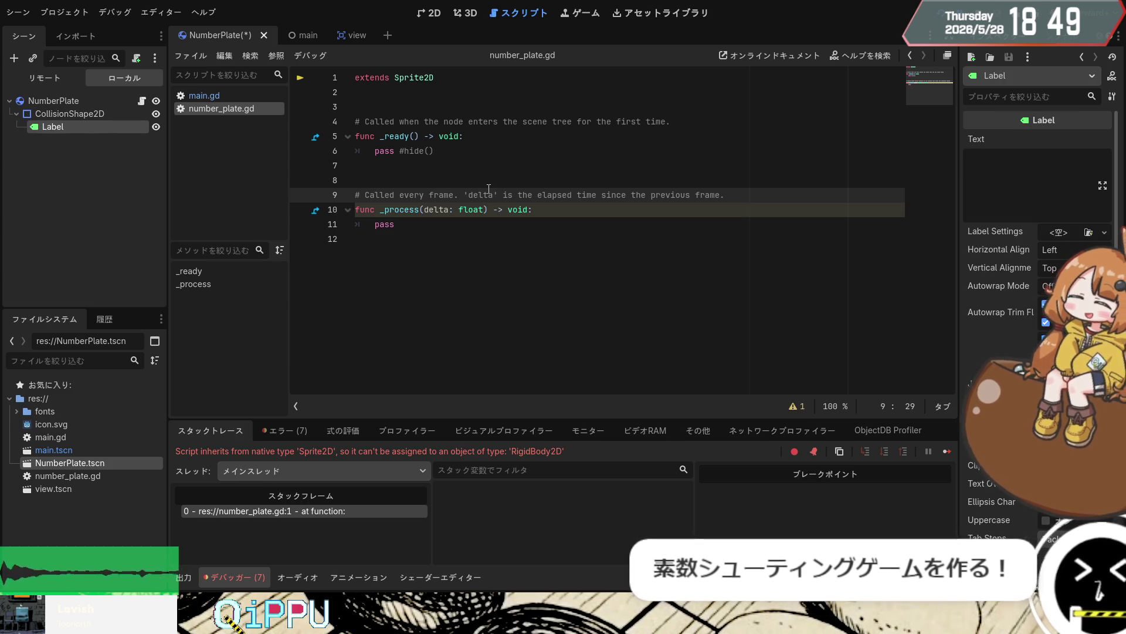
Step: Set the Label's text and a Theme Overrides font, then save the NumberPlate scene
left_click(1050, 167)
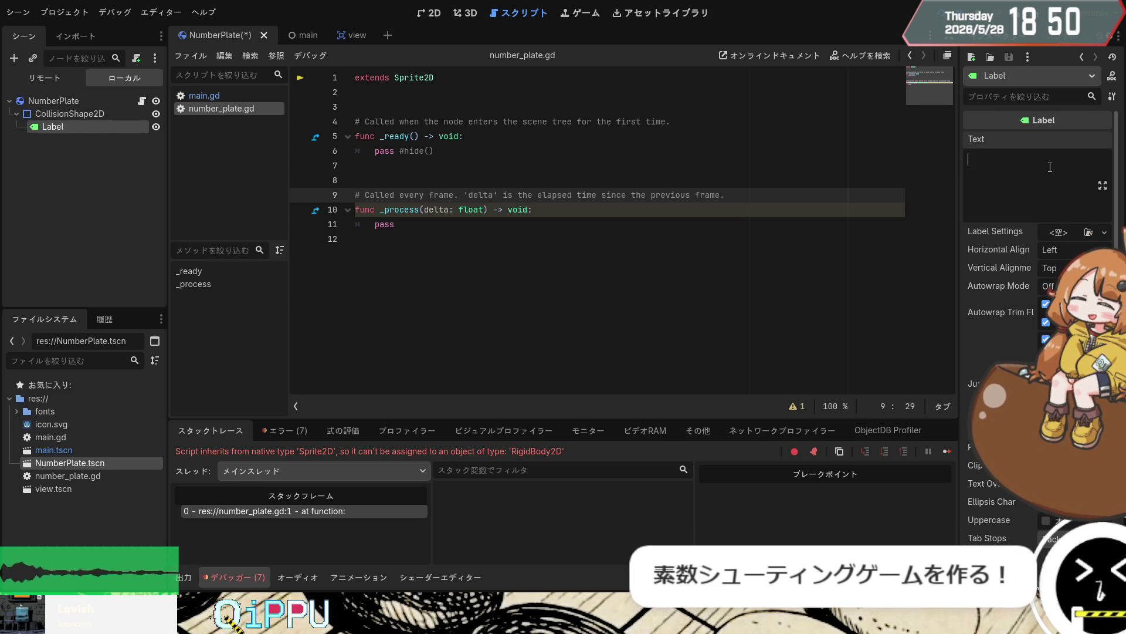
scroll(1059, 198, "down", 5)
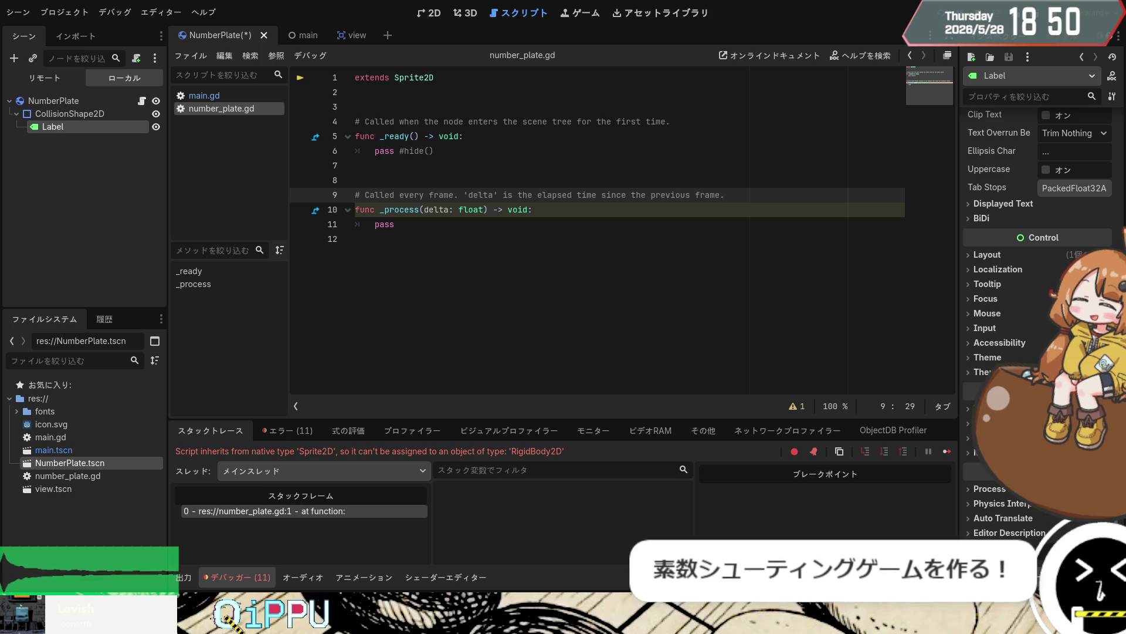
left_click(979, 372)
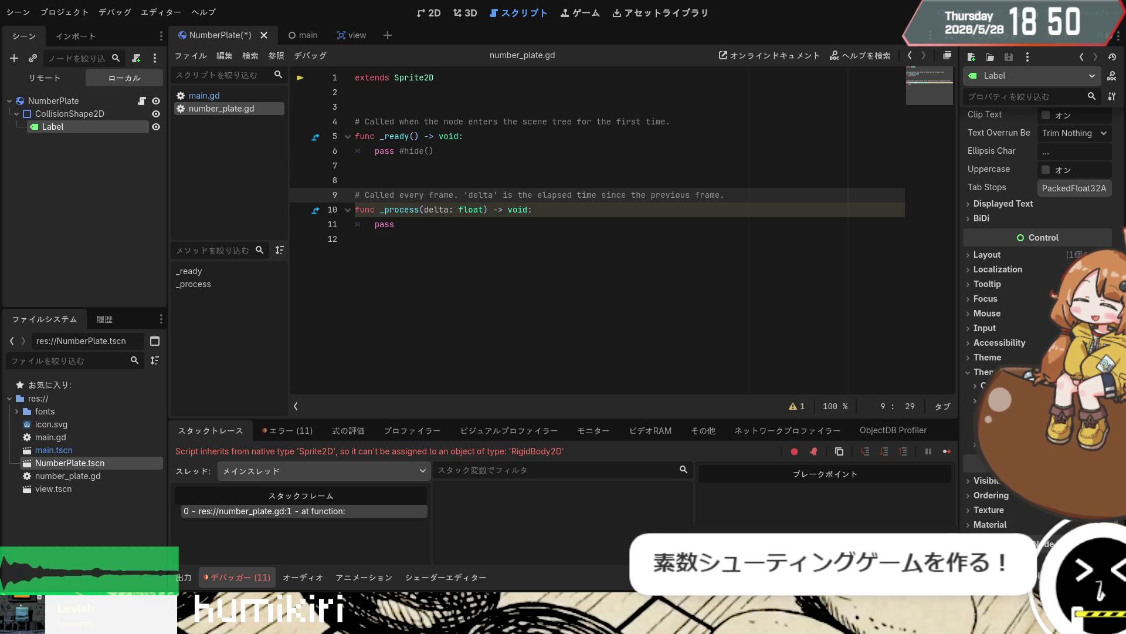
left_click(978, 414)
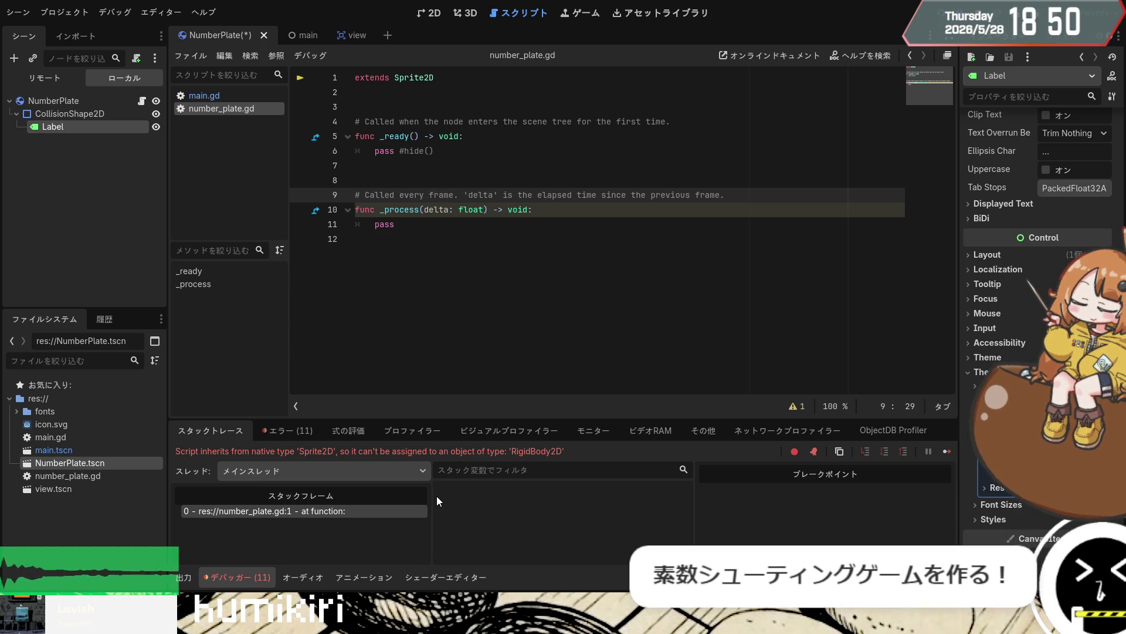
scroll(1038, 322, "down", 3)
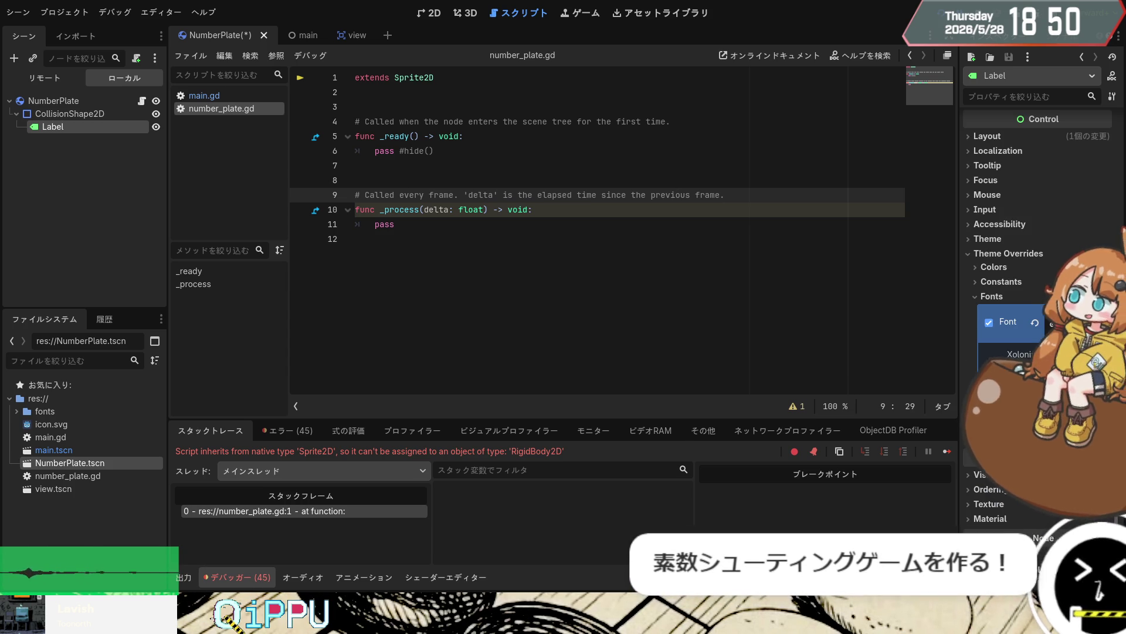
key("ctrl+s")
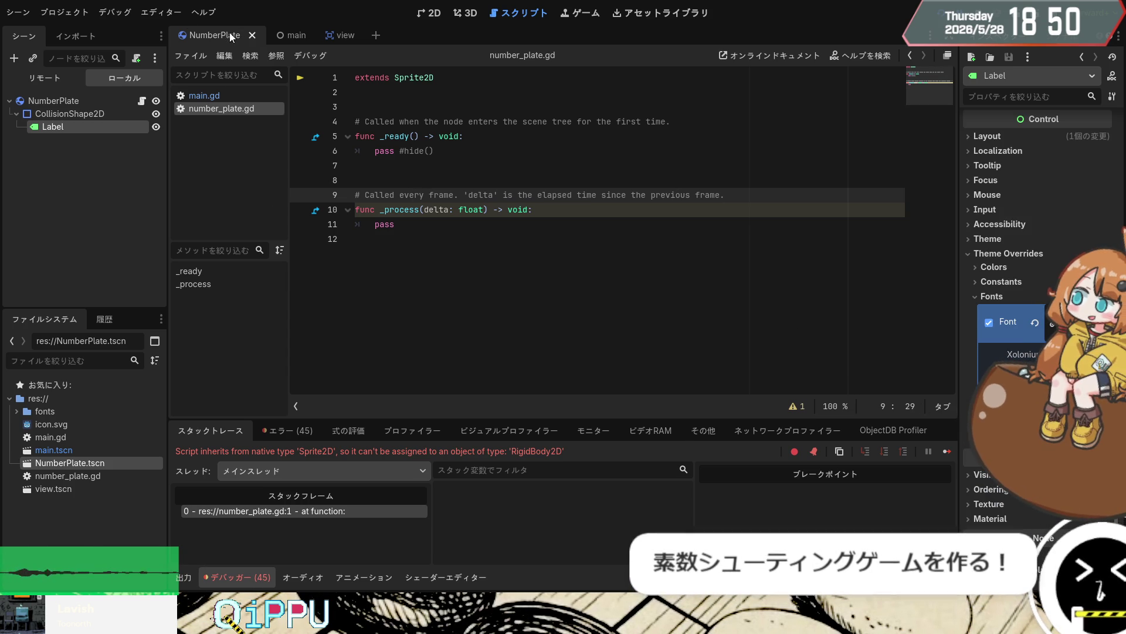
Step: In the 2D view, try enlarging the collision circle around the 99, undo, then shrink it
left_click(428, 13)
left_click(440, 205)
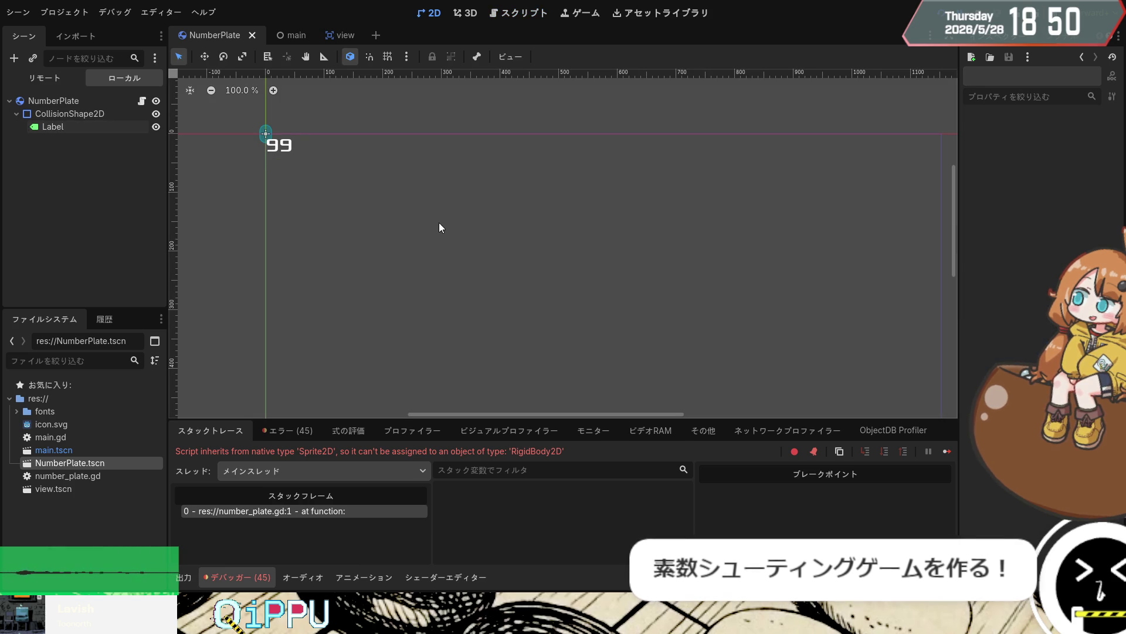
left_click(55, 113)
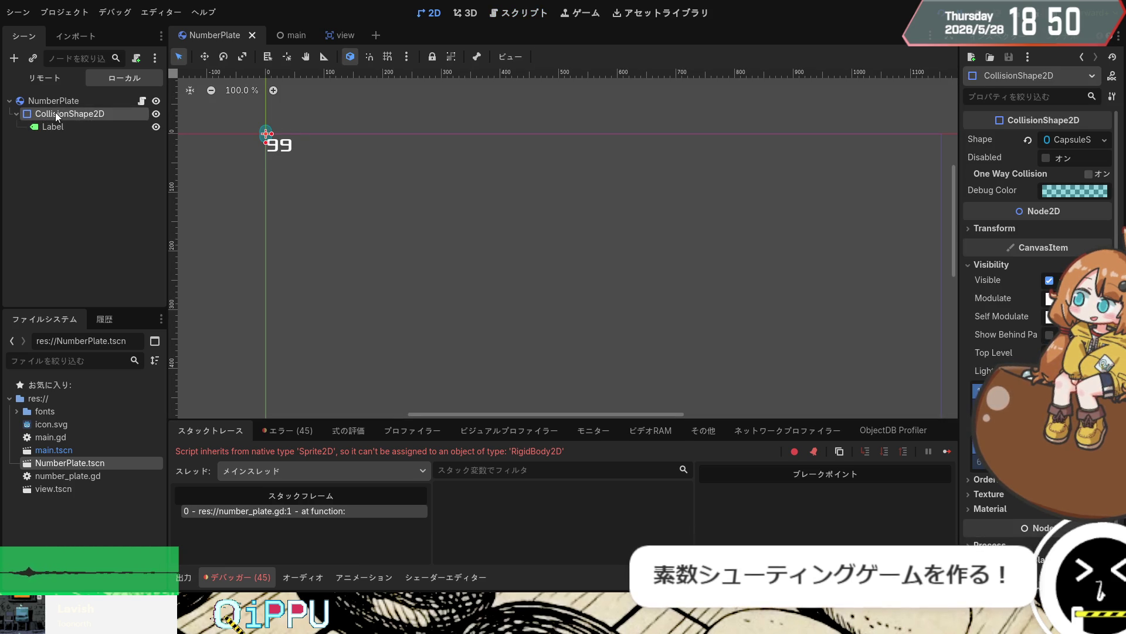
left_click(62, 101)
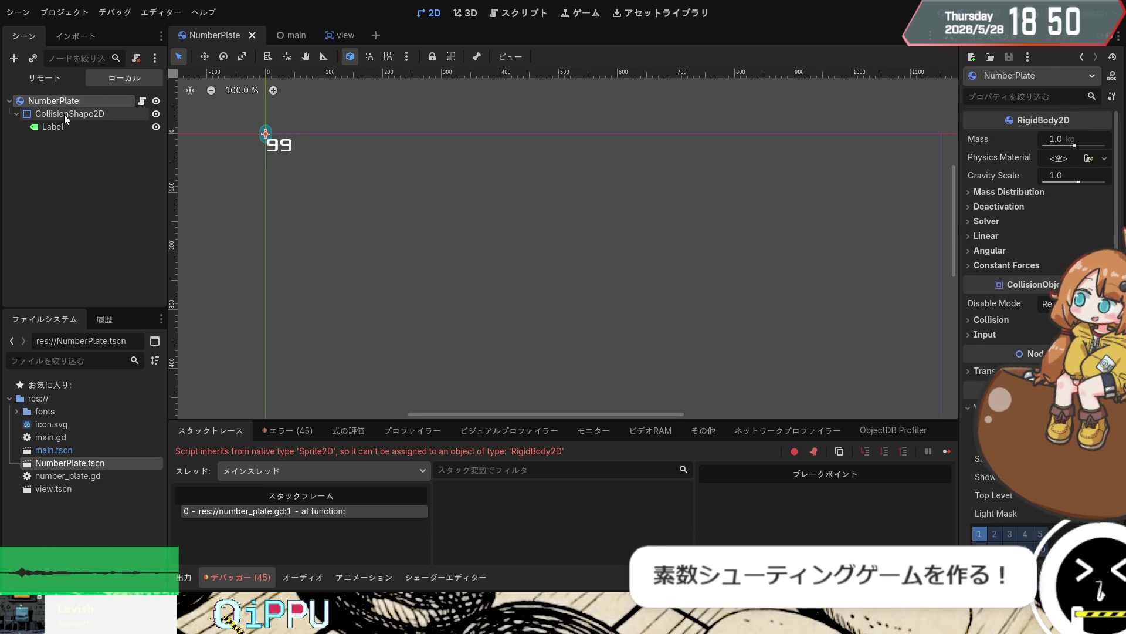
left_click(64, 114)
left_click_drag(272, 134, 285, 138)
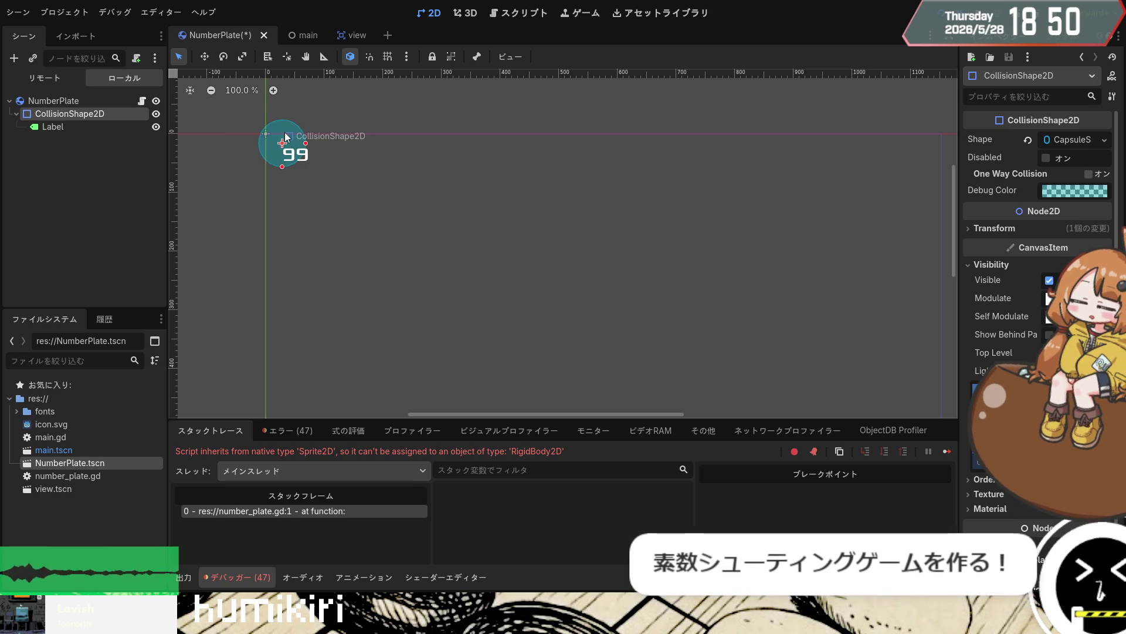
key("ctrl+z")
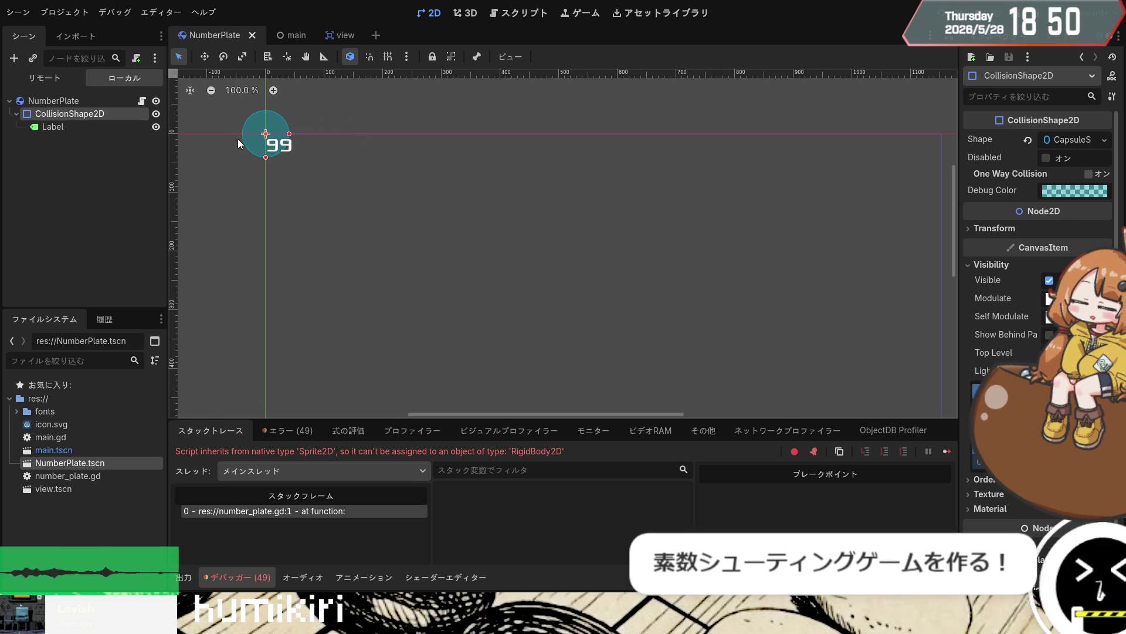
left_click_drag(264, 154, 266, 150)
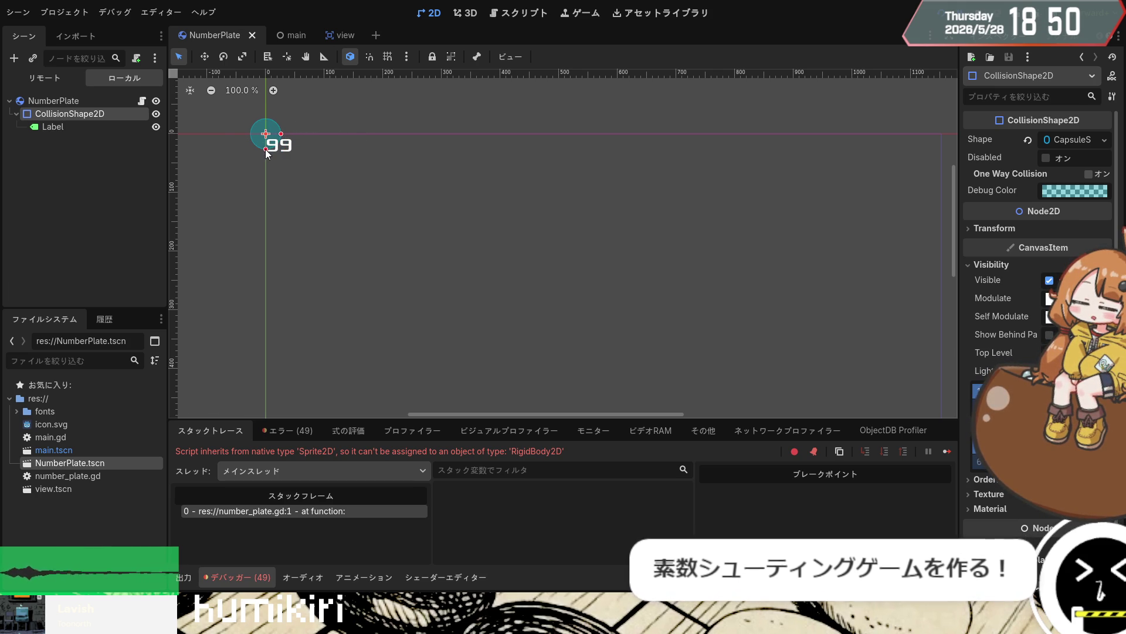
Step: Centre the 99 label on the origin with the Center anchor preset
left_click(282, 146)
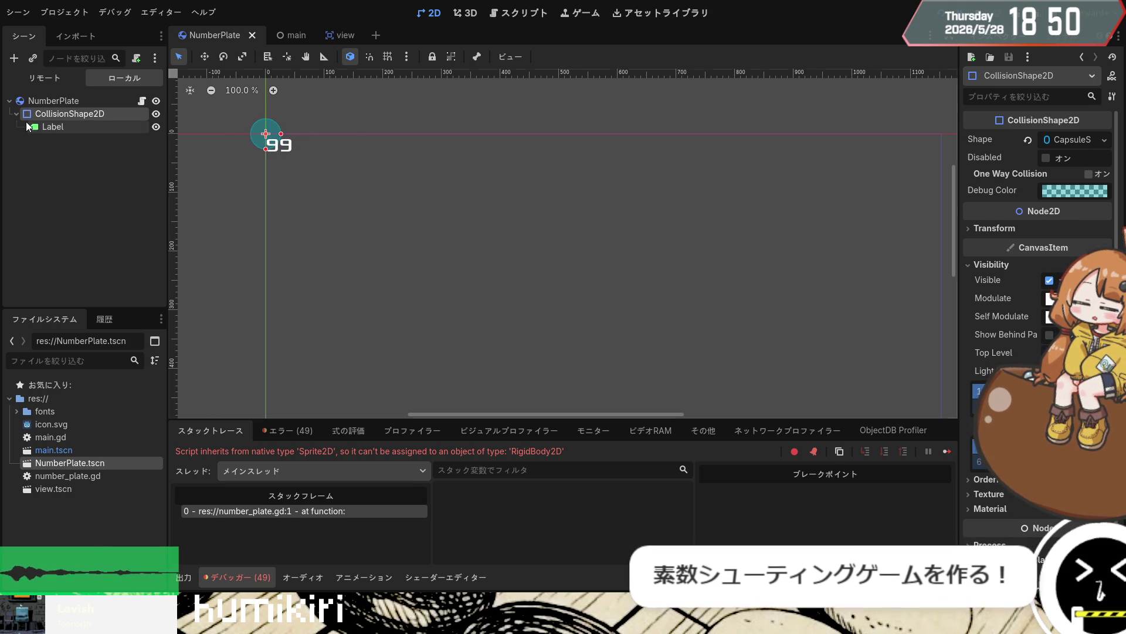
left_click(558, 60)
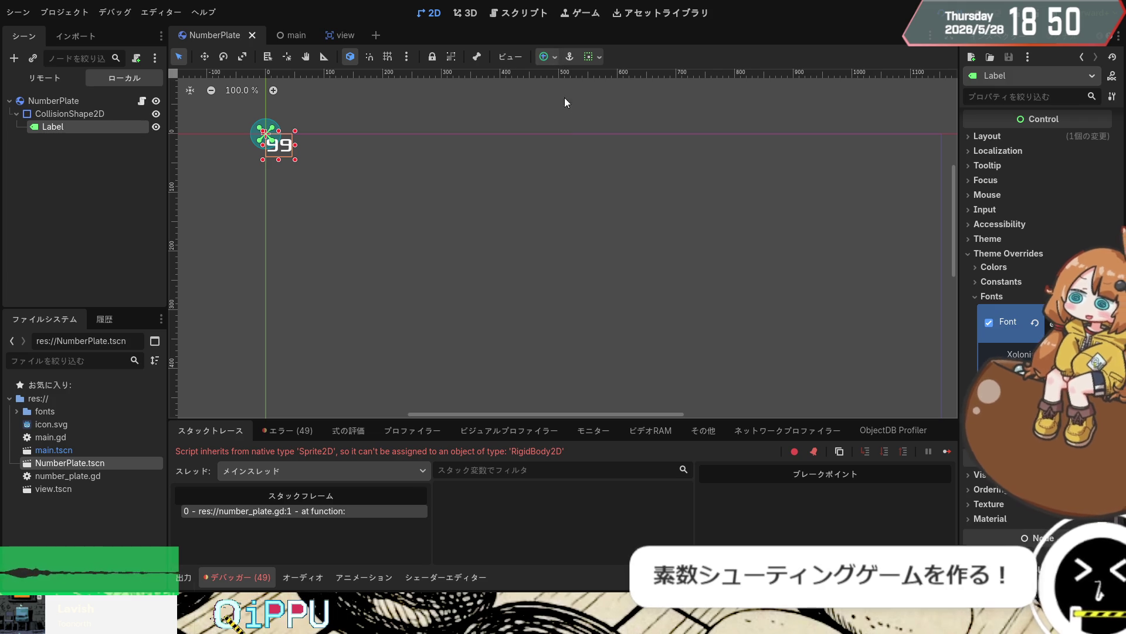
left_click(541, 142)
left_click(286, 166)
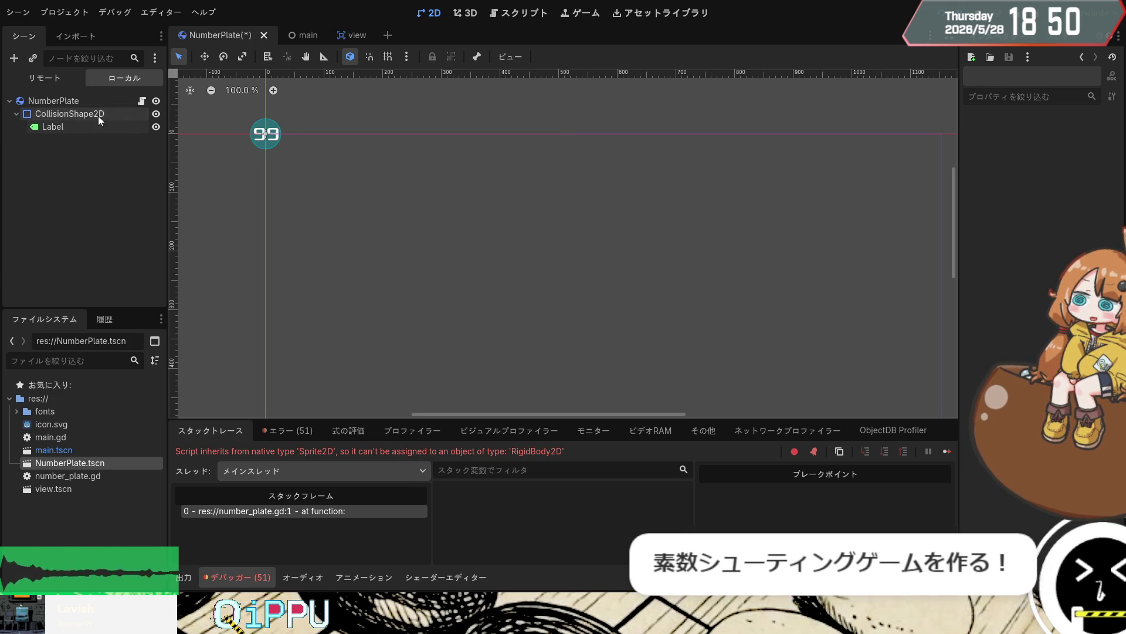
Step: Change the collision shape to a rectangle and enlarge it to cover the 99
left_click(68, 103)
left_click(74, 116)
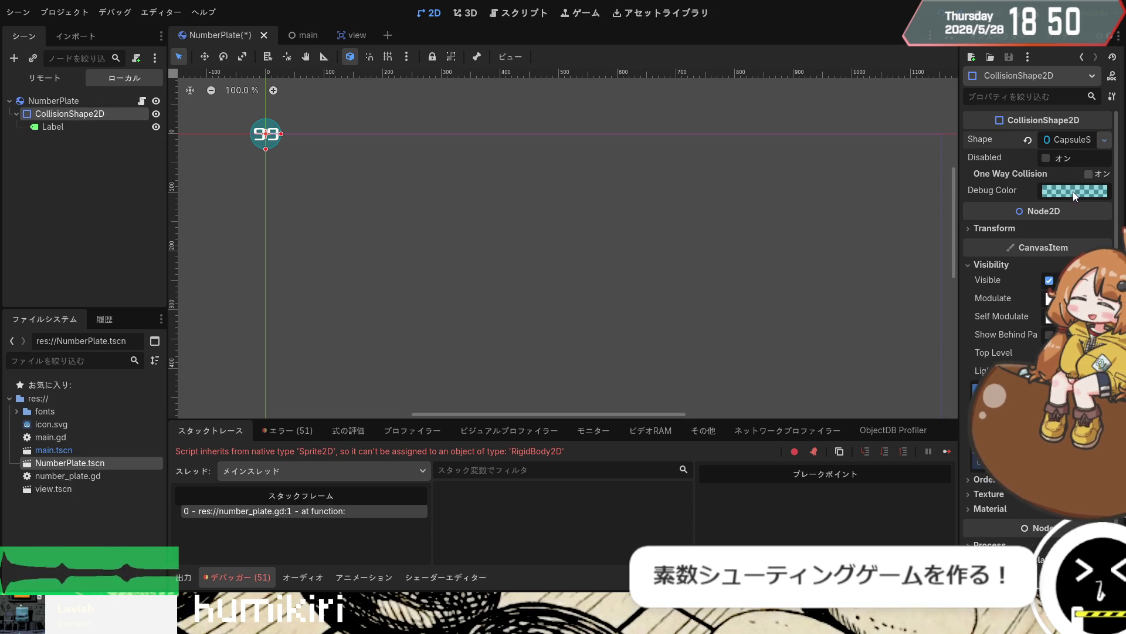
key("ctrl+z")
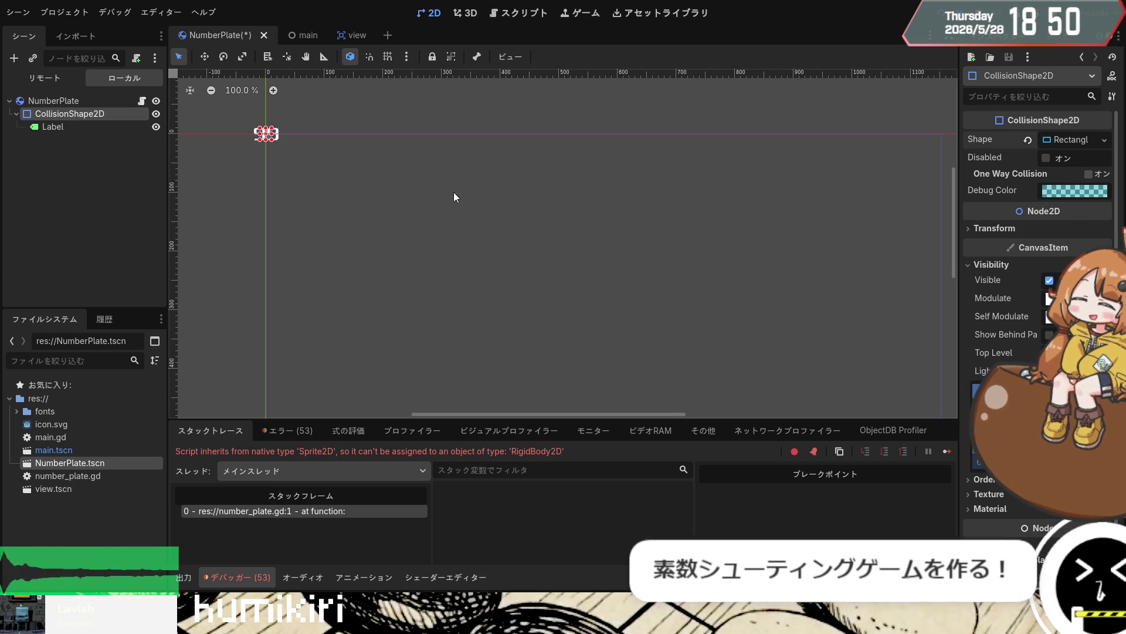
left_click_drag(275, 139, 279, 138)
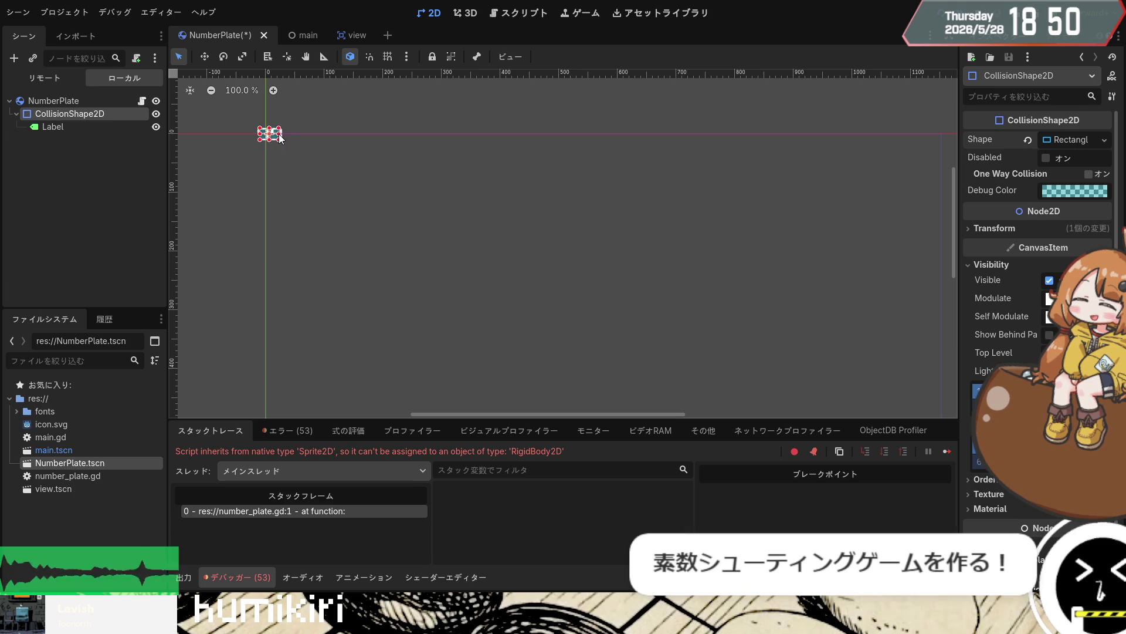
left_click(326, 139)
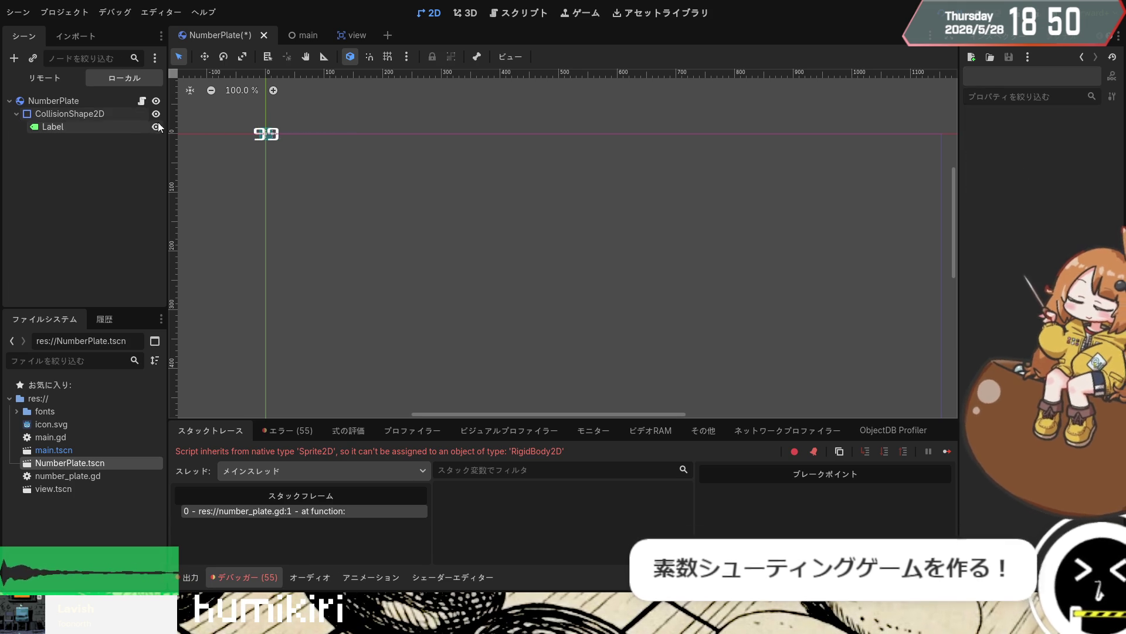
left_click(100, 117)
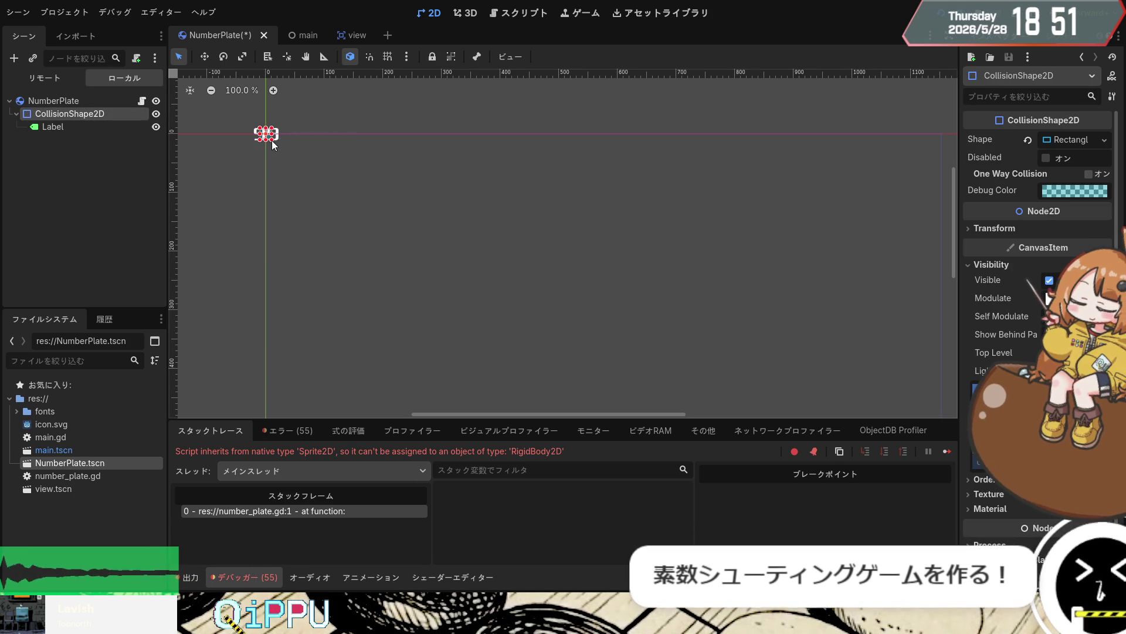
left_click_drag(273, 140, 280, 146)
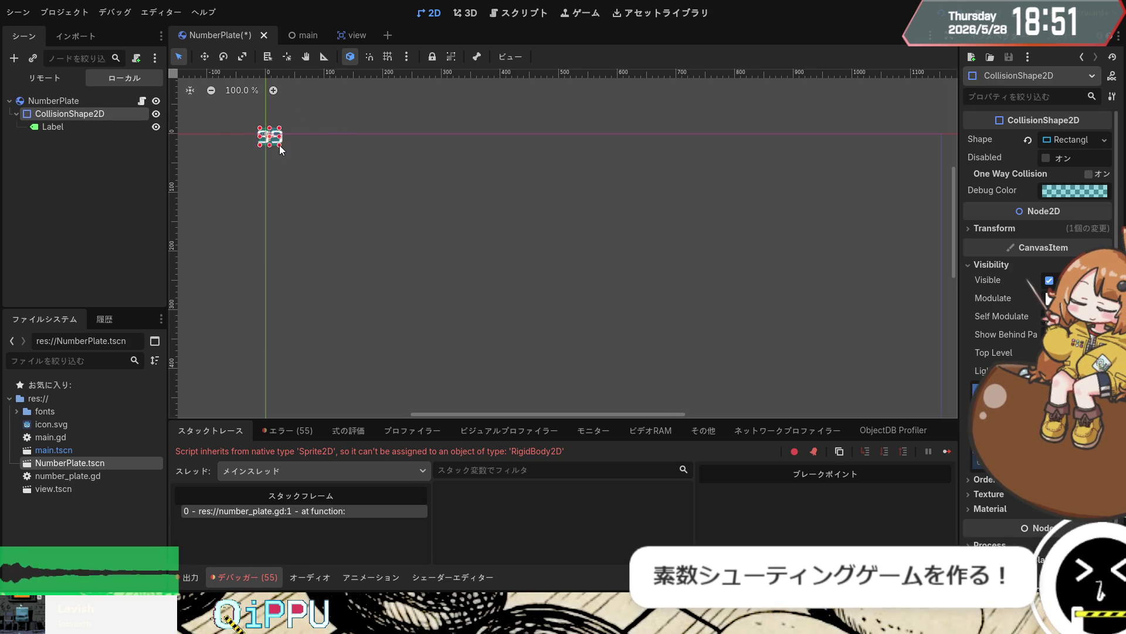
left_click(415, 208)
Step: Try resizing the collision rectangle, undo the resize, and reselect the collision shape
left_click(311, 175)
mouse_move(319, 180)
left_mouse_down()
mouse_move(294, 160)
mouse_move(325, 164)
mouse_move(318, 178)
mouse_move(295, 158)
mouse_move(318, 177)
mouse_move(291, 154)
mouse_move(317, 178)
left_mouse_up()
left_click(342, 148)
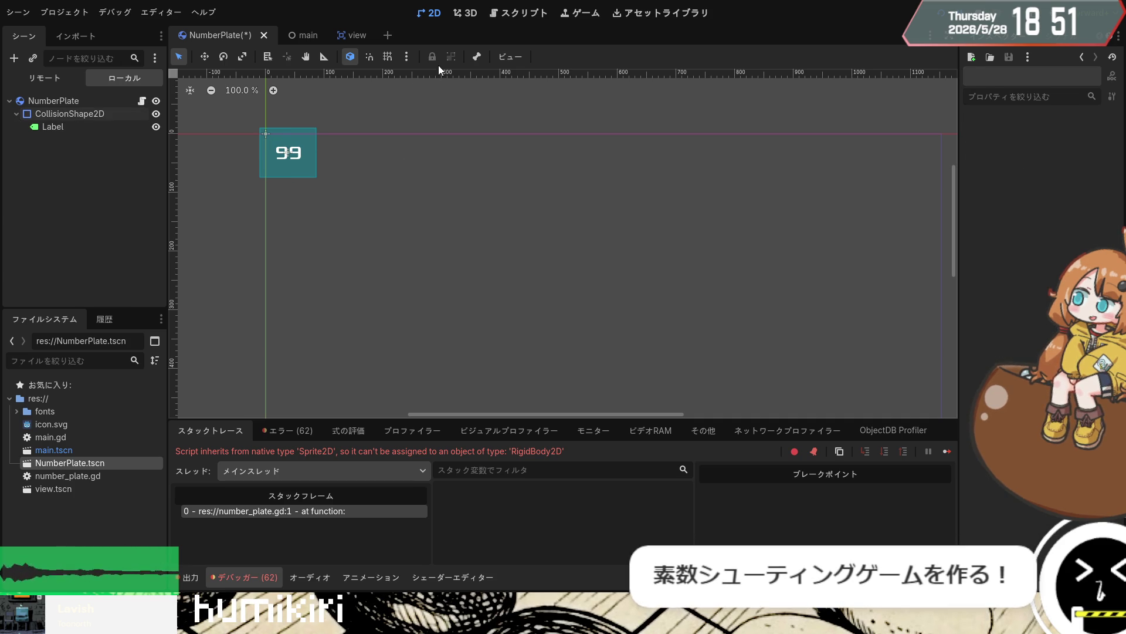
left_click(307, 161)
left_click(368, 160)
left_click(312, 167)
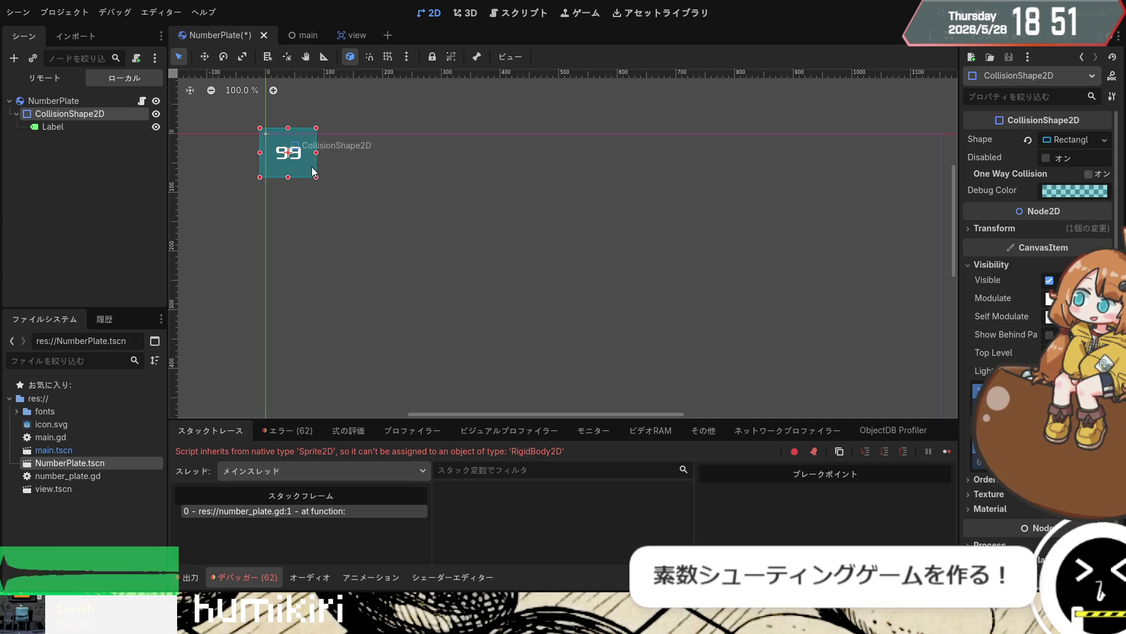
key("ctrl+z")
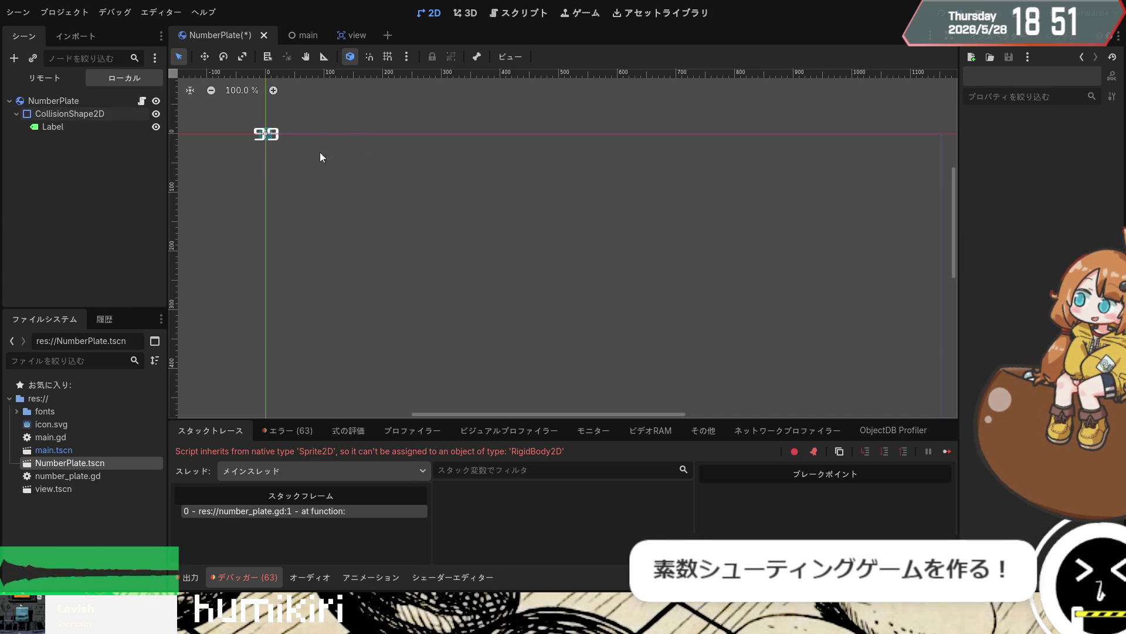
left_click(268, 134)
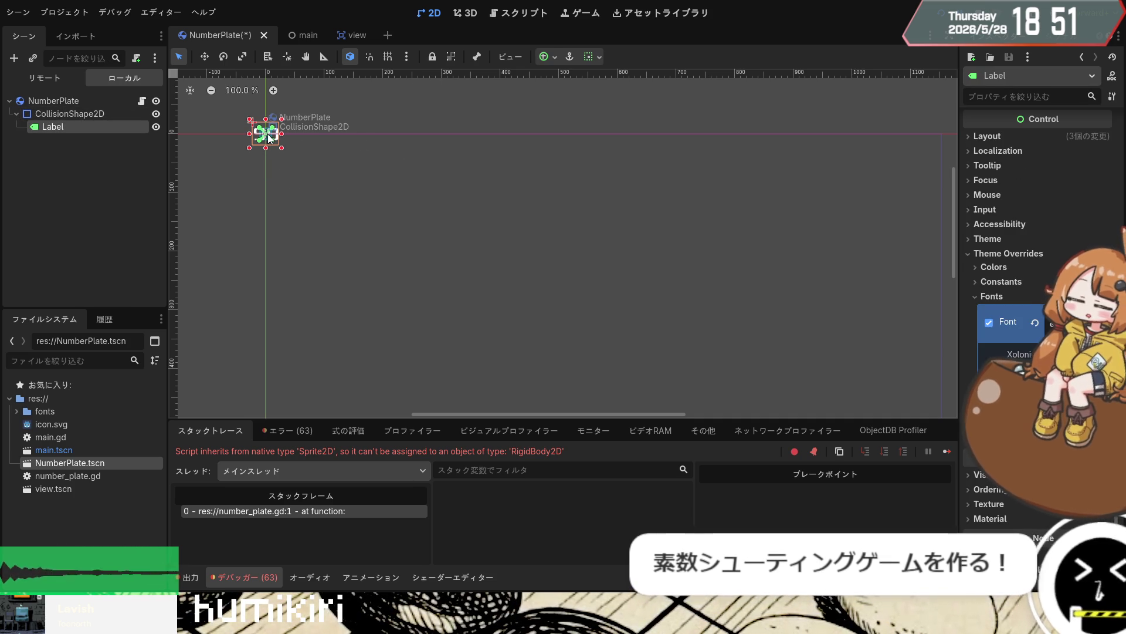
left_click(132, 113)
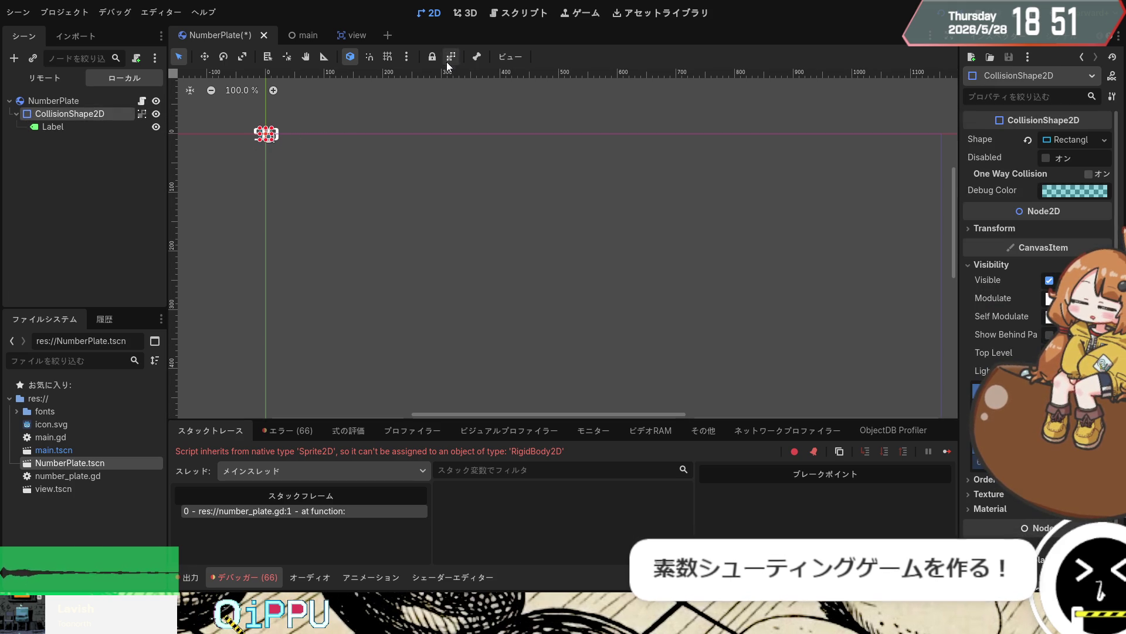
Step: Lock the collision shape in place at the origin, undoing an accidental move
left_click_drag(276, 137, 279, 137)
key("ctrl+z")
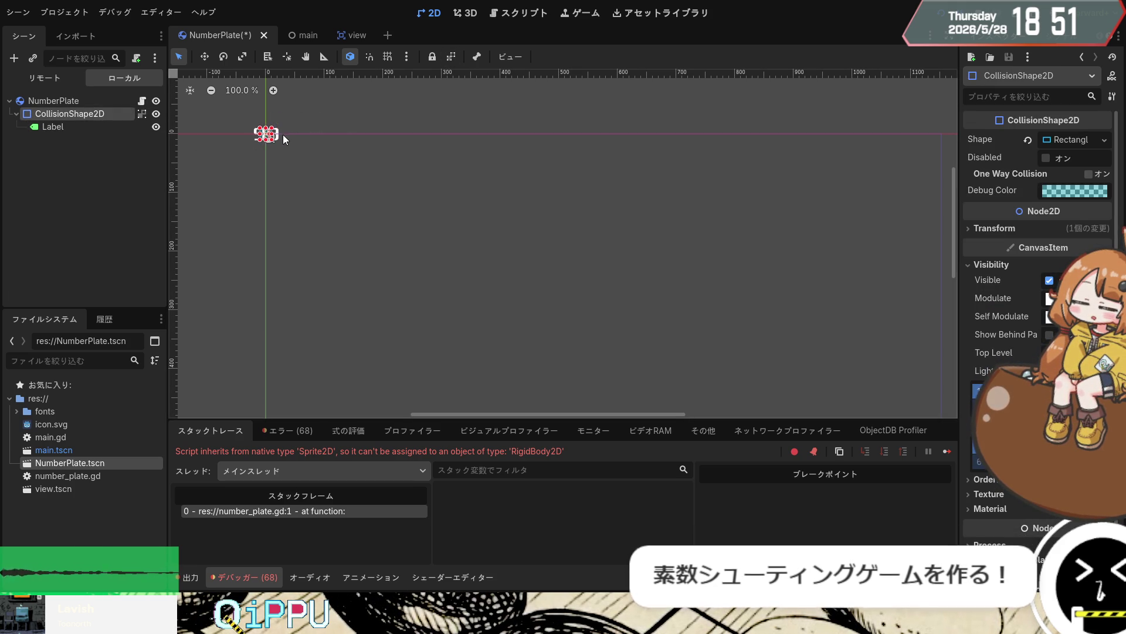
left_click(432, 57)
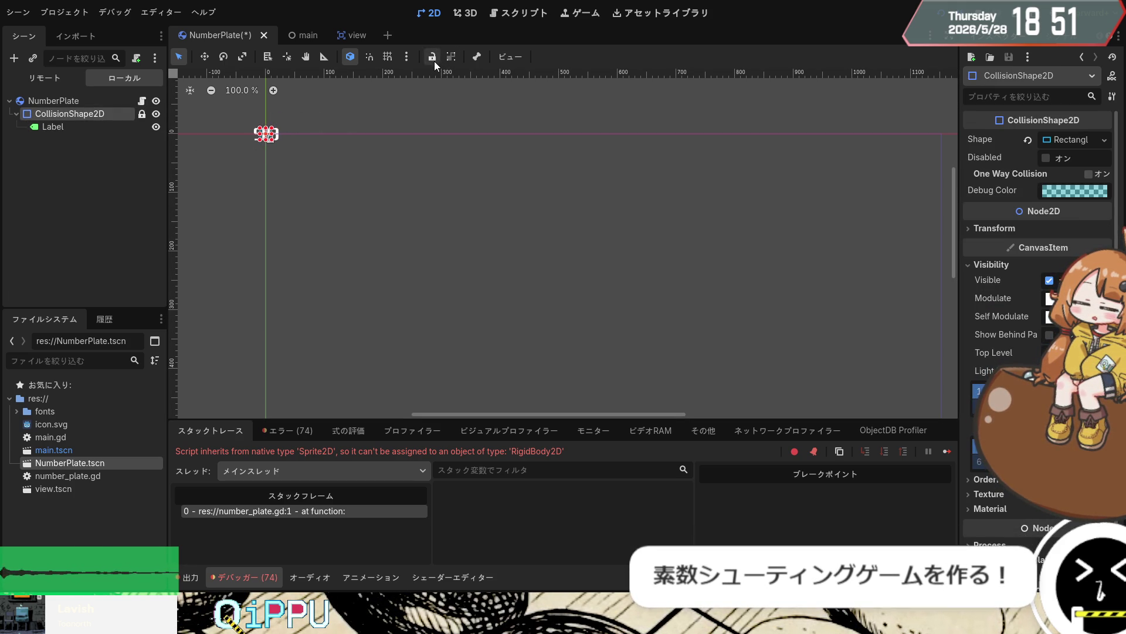
key("ctrl+z")
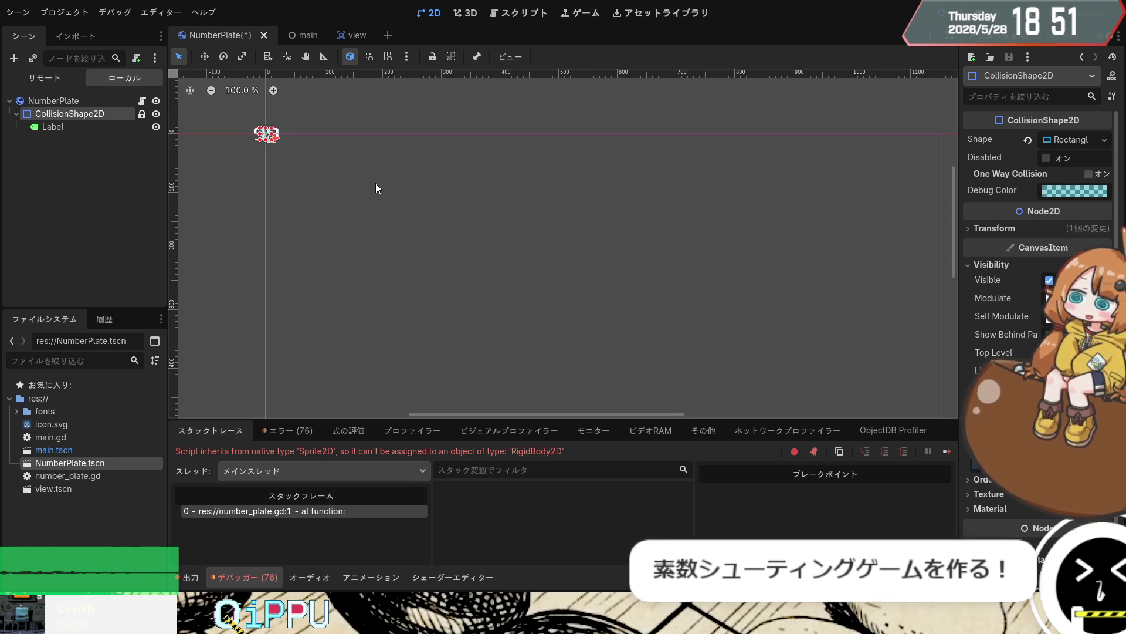
left_click(378, 185)
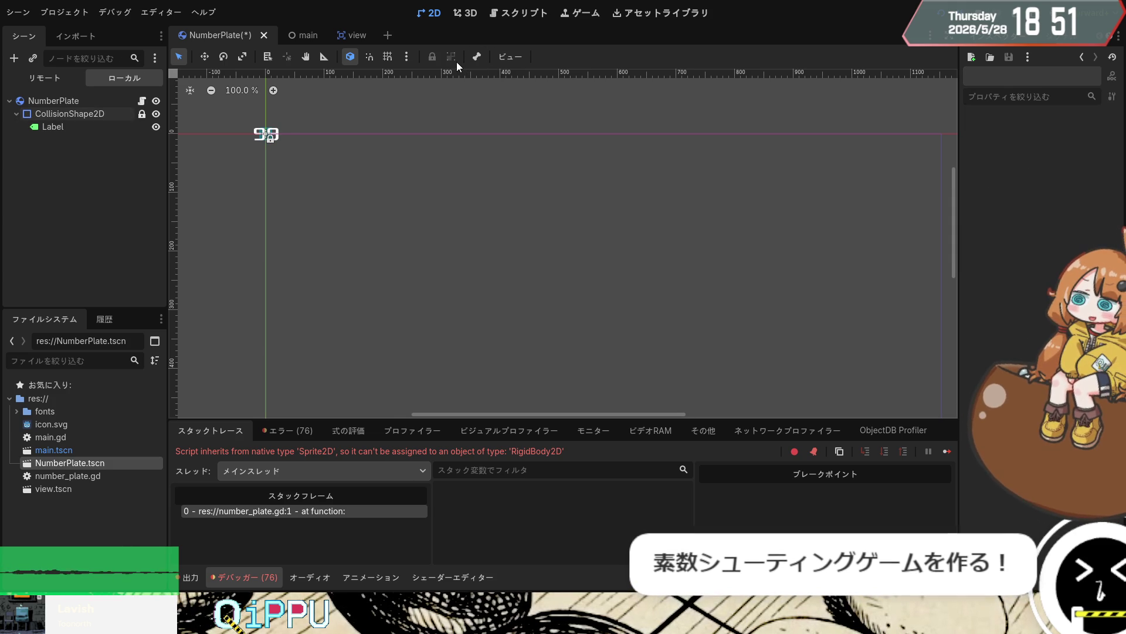
left_click(108, 114)
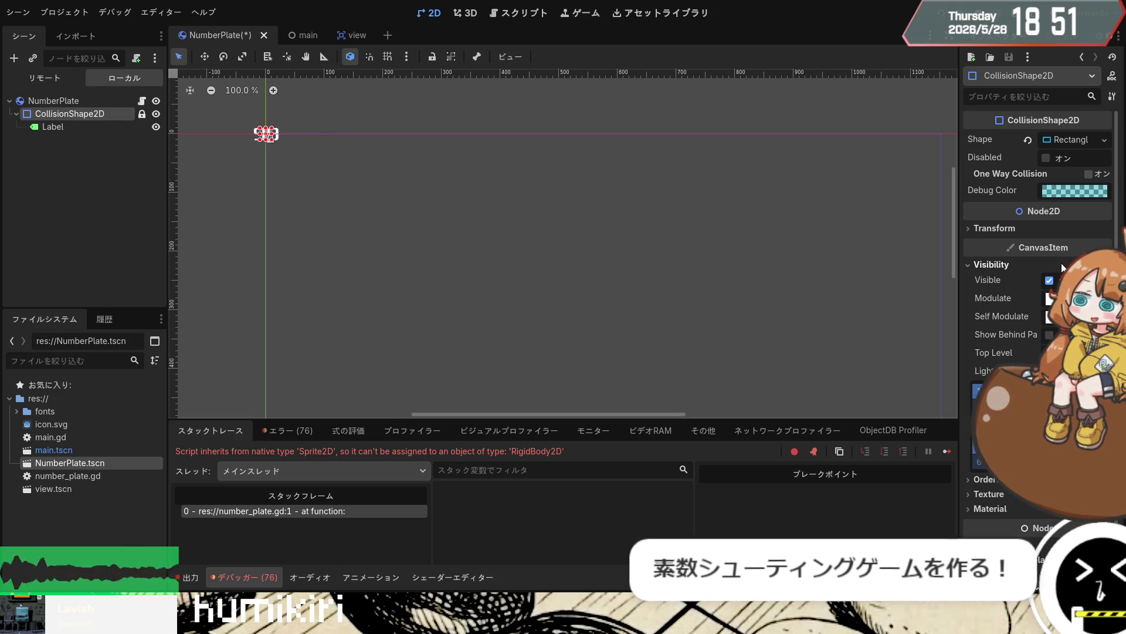
left_click(92, 165)
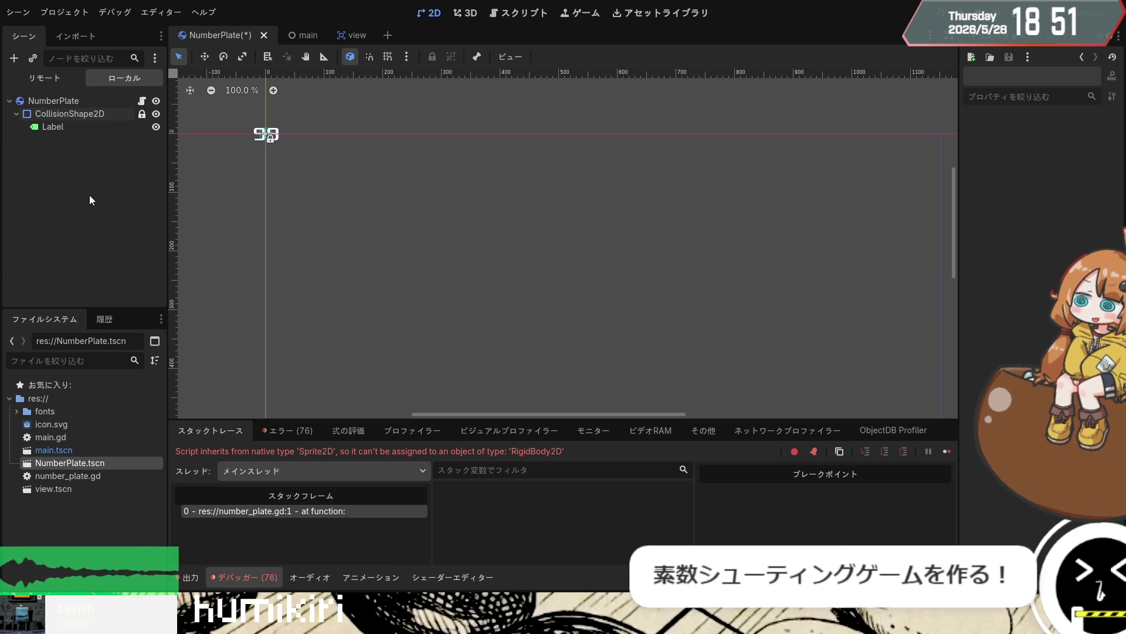
Step: Drag the Label node above CollisionShape2D so it sits directly under the root
left_click(52, 127)
left_click(83, 101)
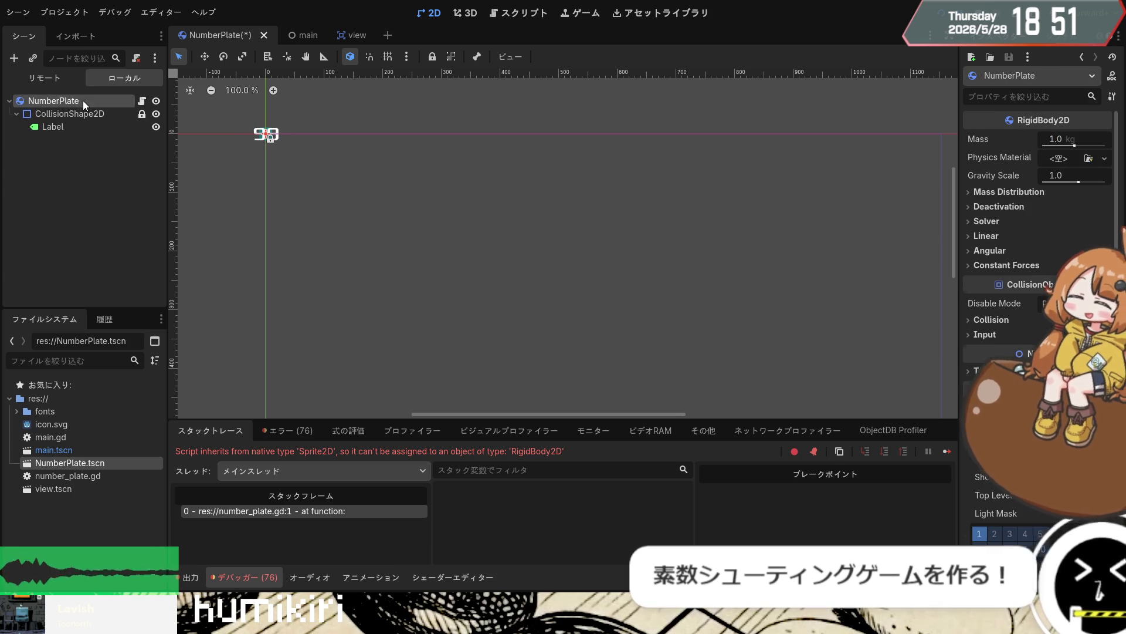
left_click(75, 114)
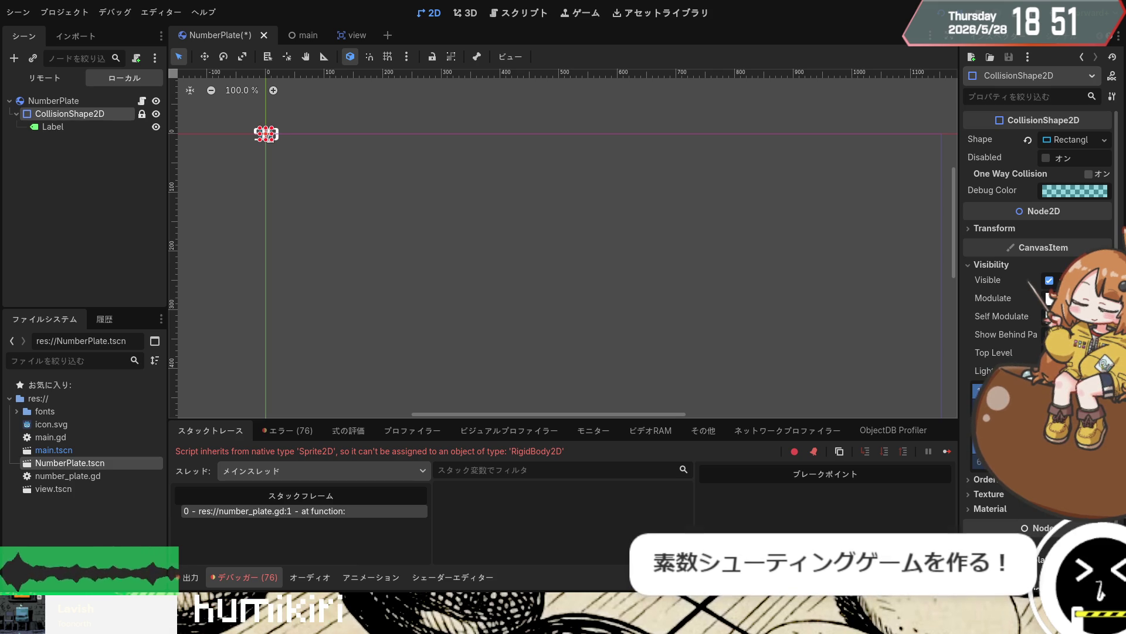
mouse_move(53, 126)
left_mouse_down()
mouse_move(62, 143)
mouse_move(66, 104)
left_mouse_up()
left_click(66, 99)
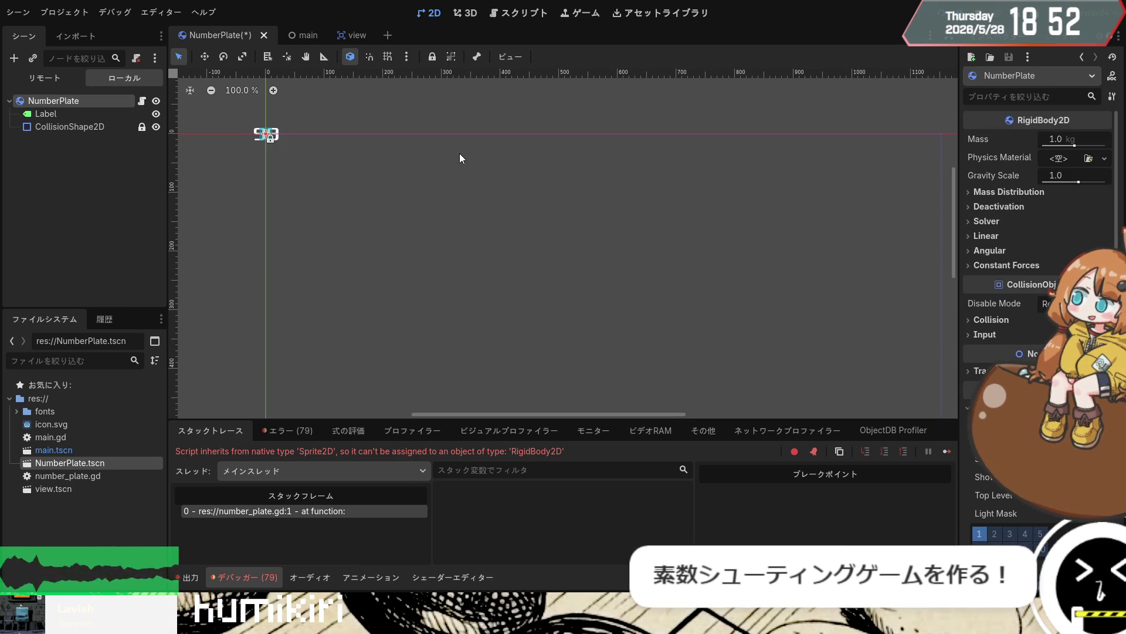
key("ctrl+v")
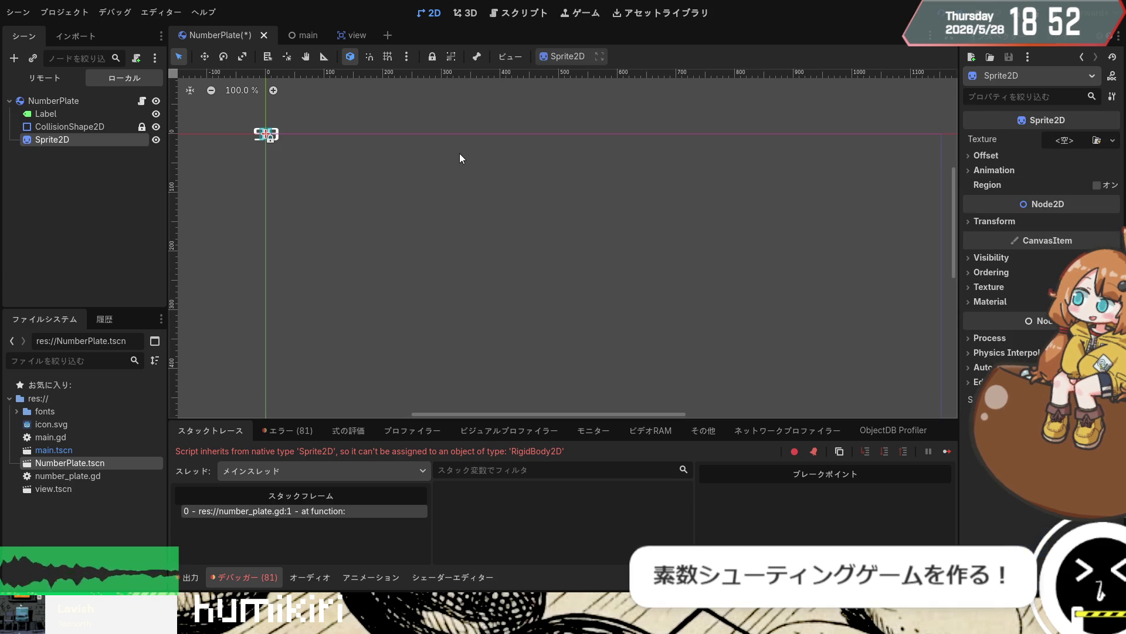
left_click_drag(59, 139, 69, 109)
left_click(60, 152)
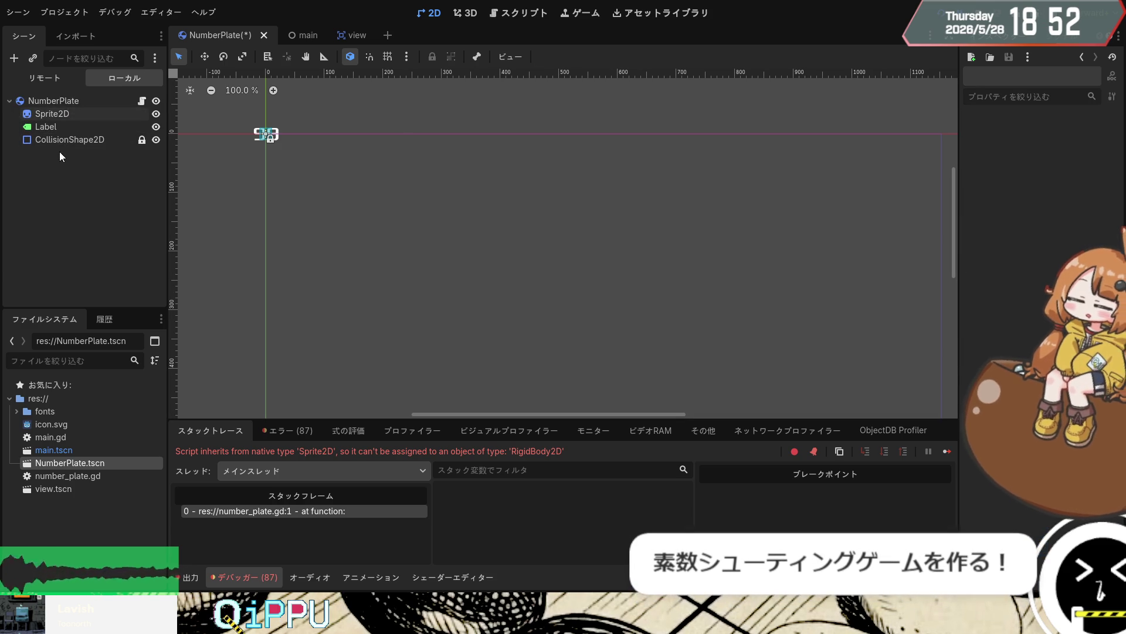
left_click(43, 118)
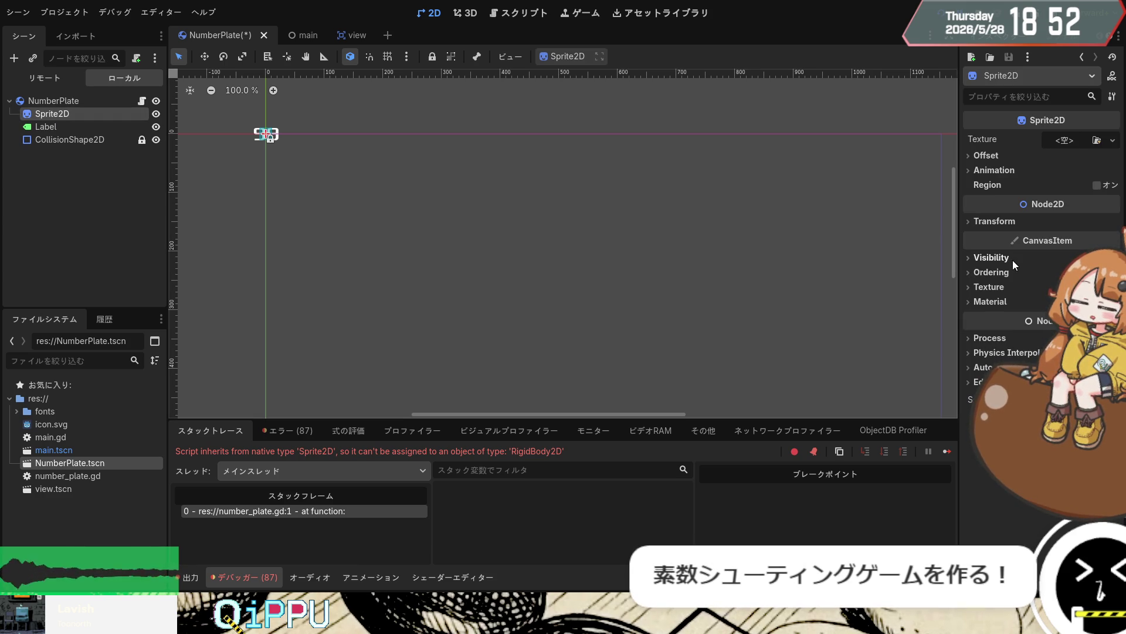
left_click(992, 257)
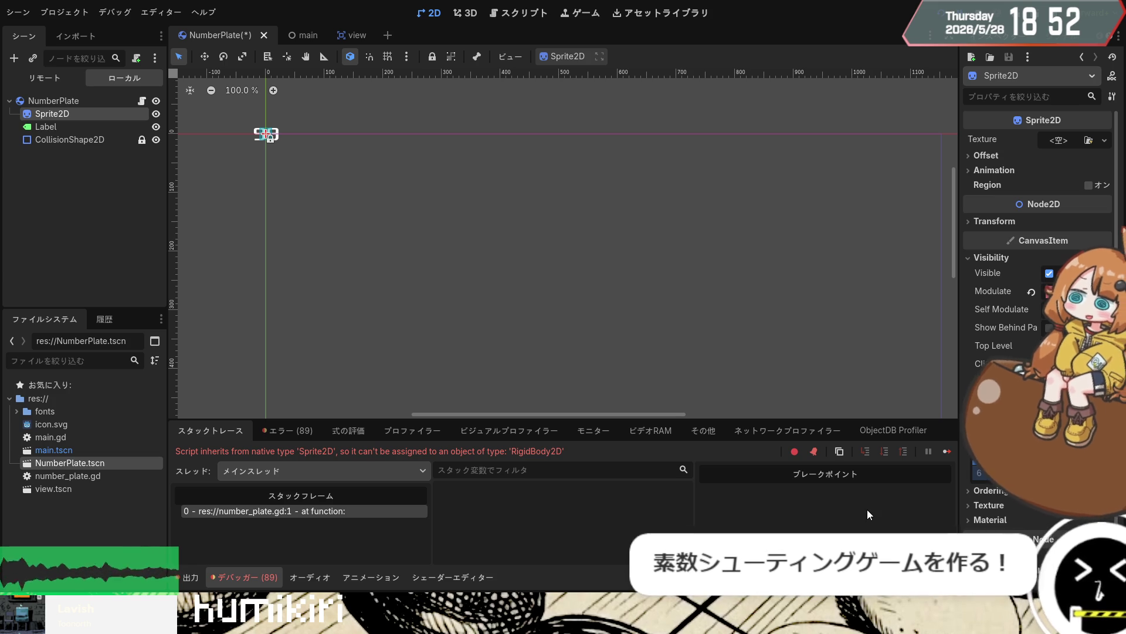
left_click(567, 349)
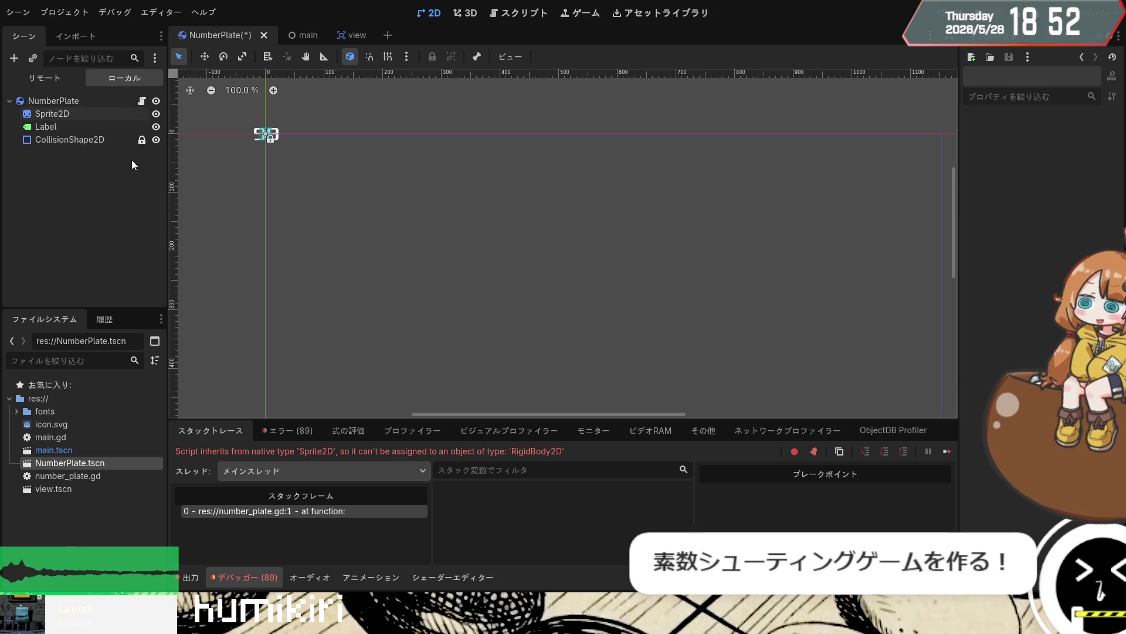
left_click(77, 117)
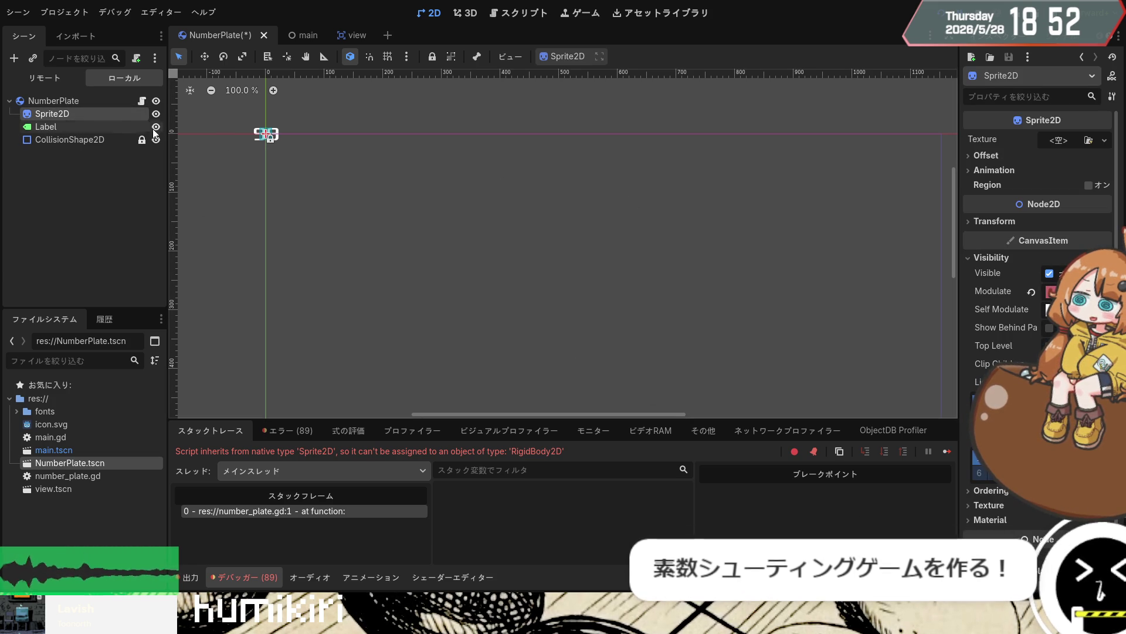
left_click(265, 136)
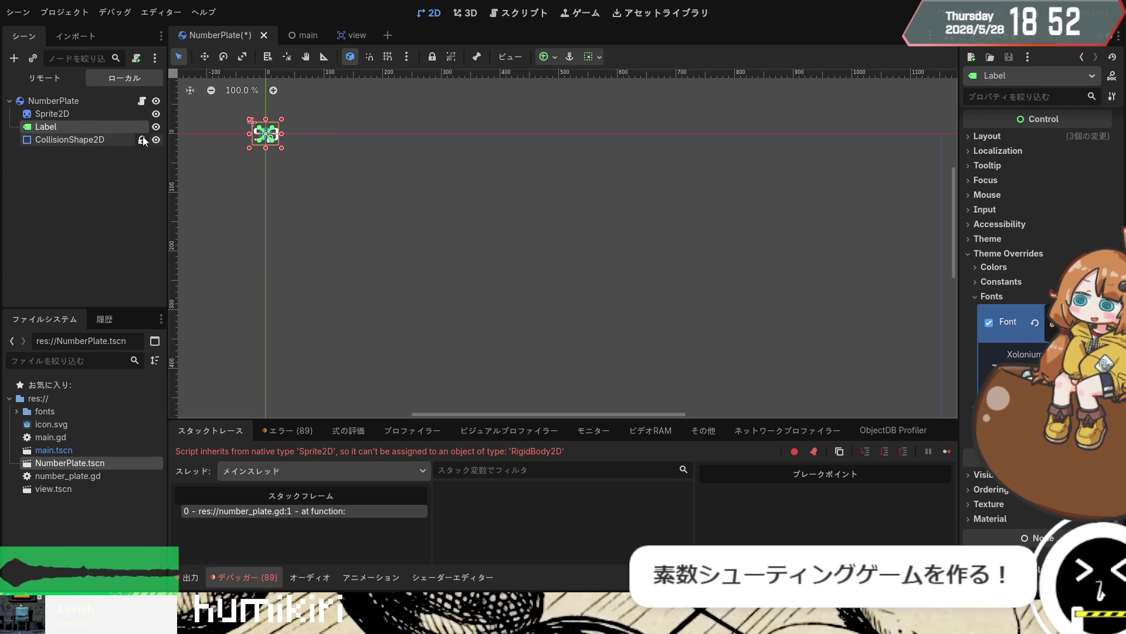
left_click(71, 112)
mouse_move(269, 136)
left_mouse_down()
mouse_move(286, 135)
mouse_move(297, 152)
left_mouse_up()
key("ctrl+z")
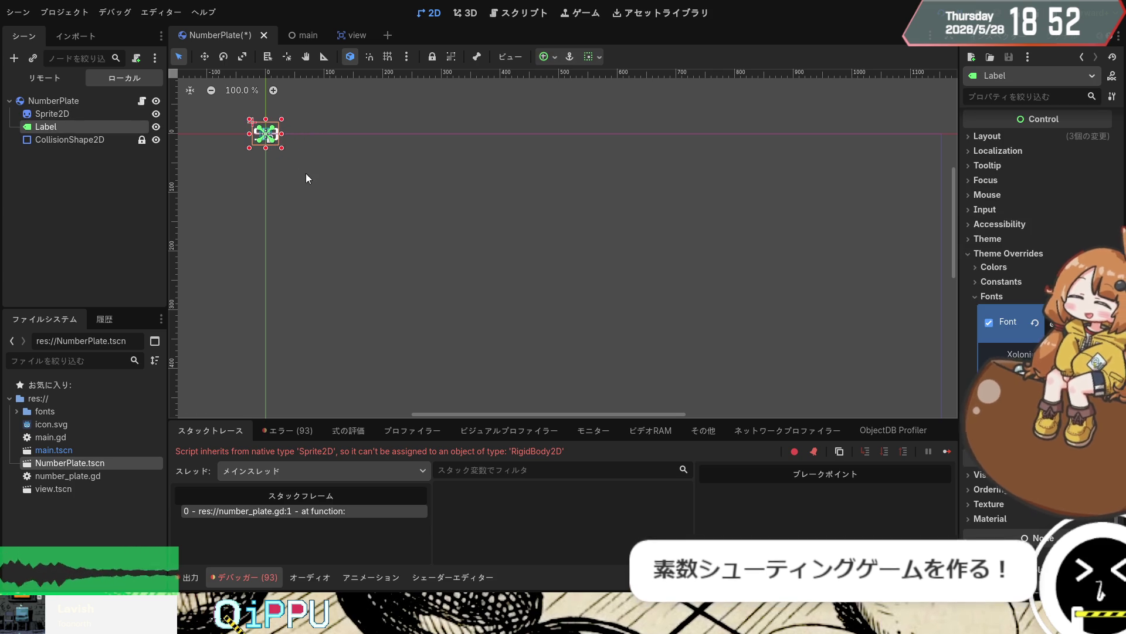
left_click(216, 149)
left_click(87, 114)
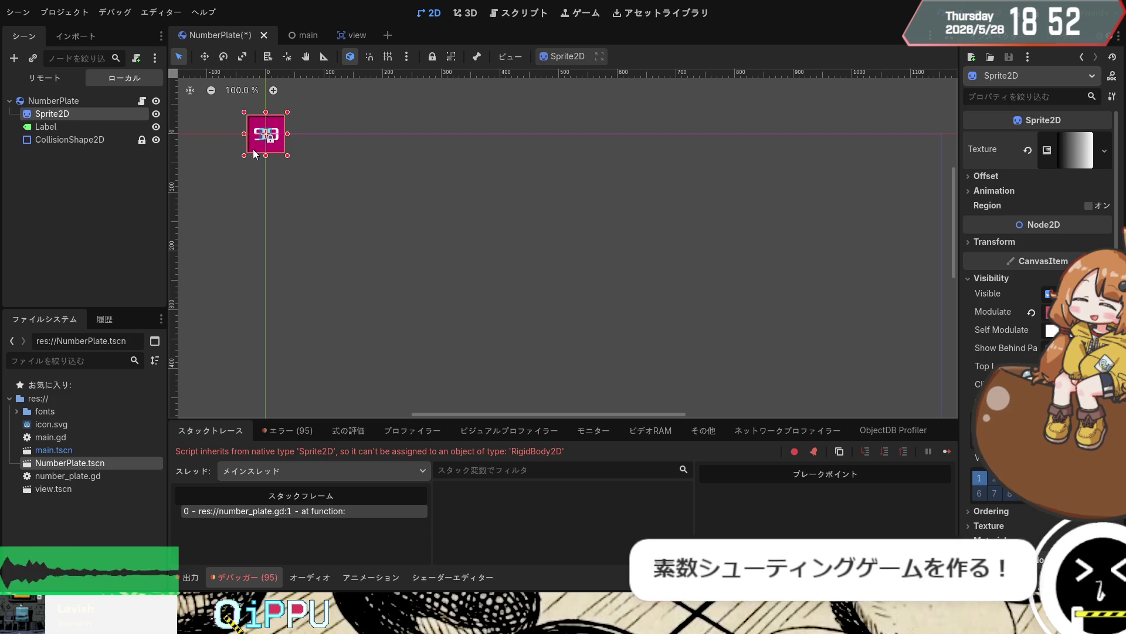
Step: Give the plate's Sprite2D a GradientTexture2D, adjust its Fill settings, and save the scene
left_click(406, 210)
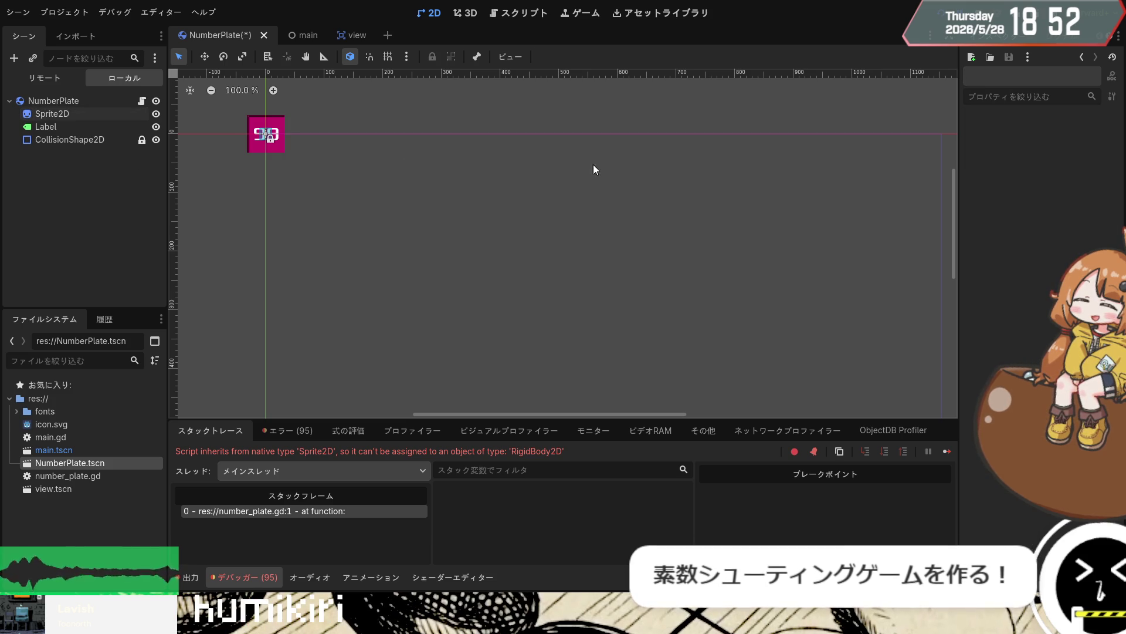
left_click(276, 152)
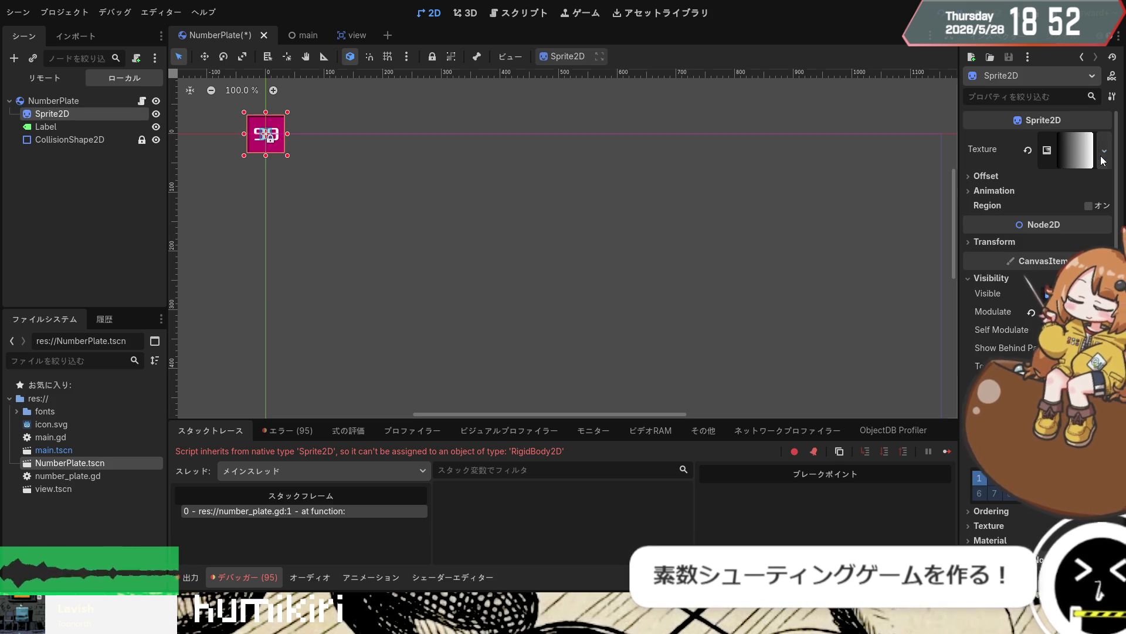
left_click(1082, 156)
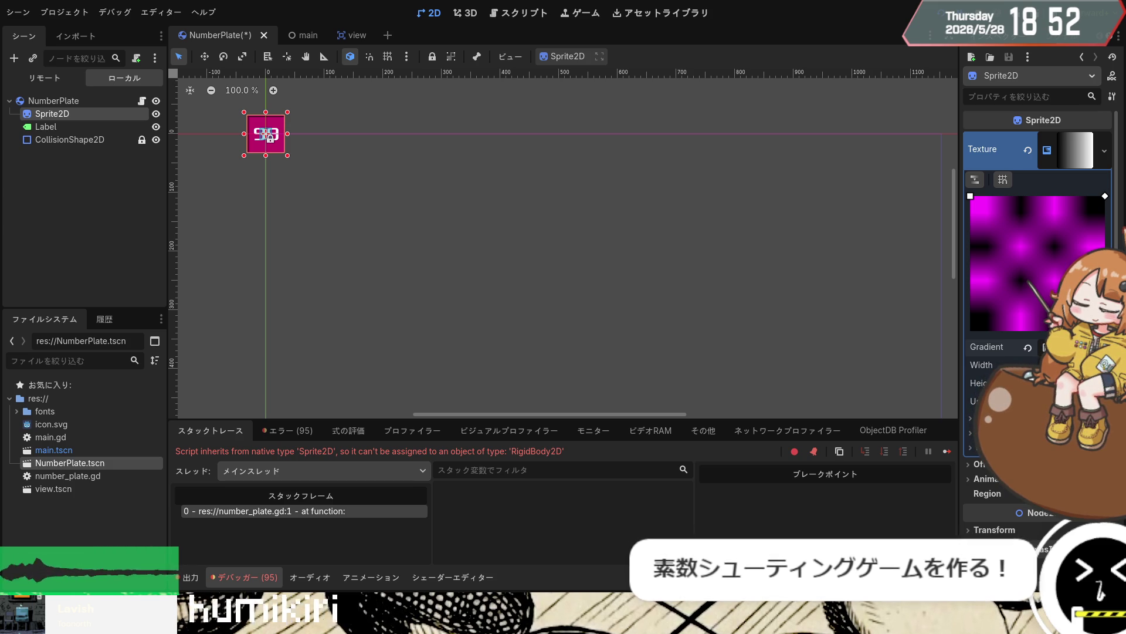
left_click(986, 418)
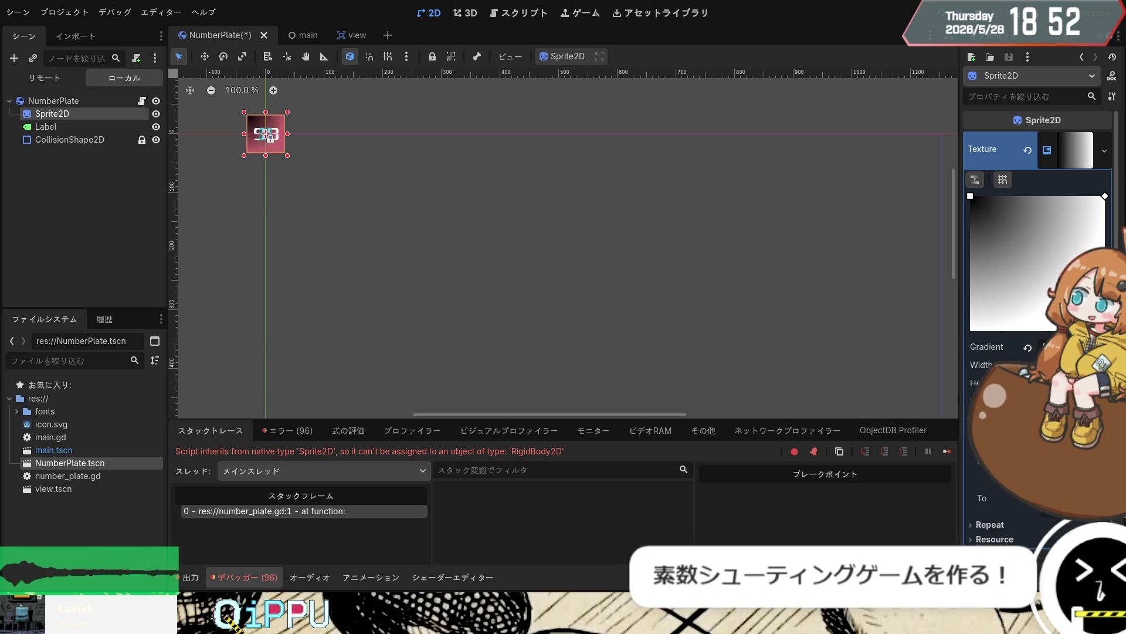
left_click(596, 297)
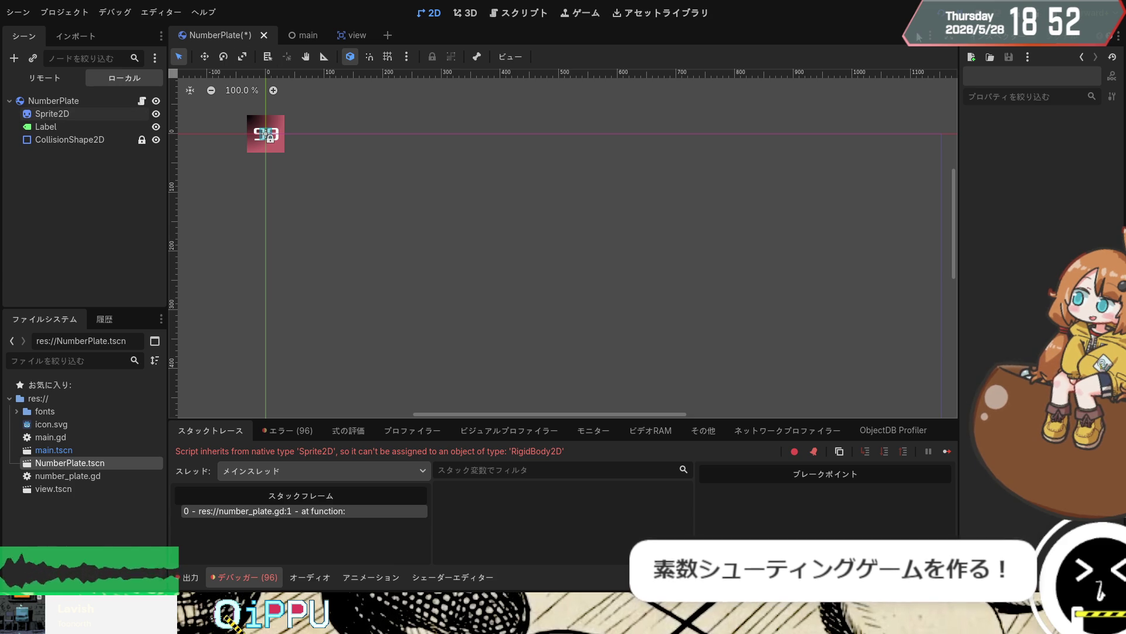
key("ctrl+s")
Step: Stop the previous session, rerun the game, and return to the 2D view
key("F8")
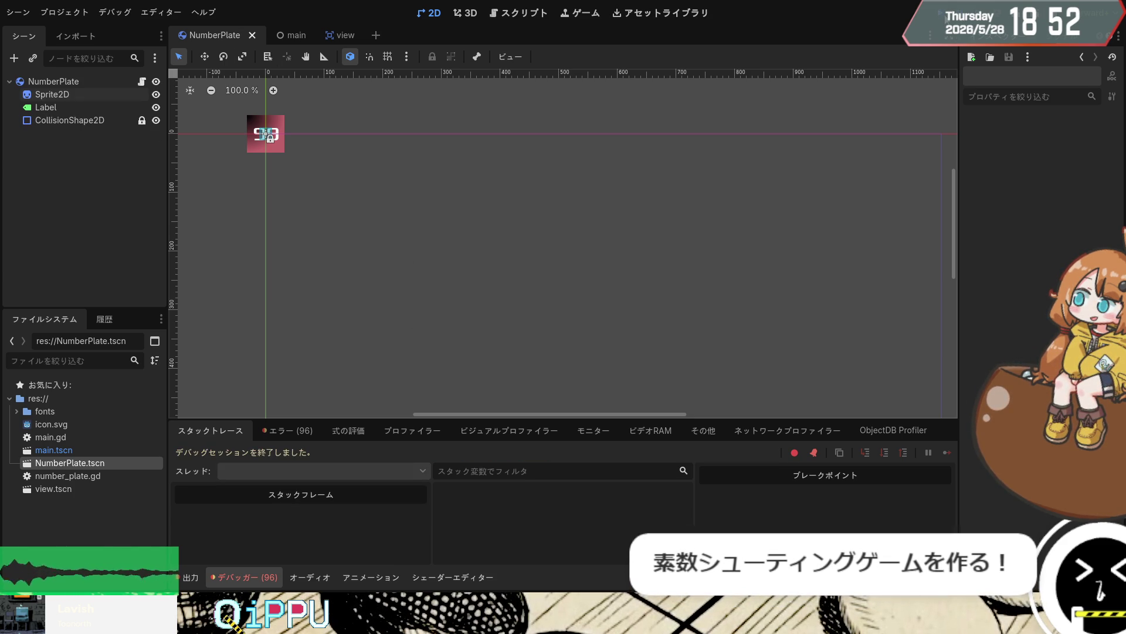
left_click(939, 23)
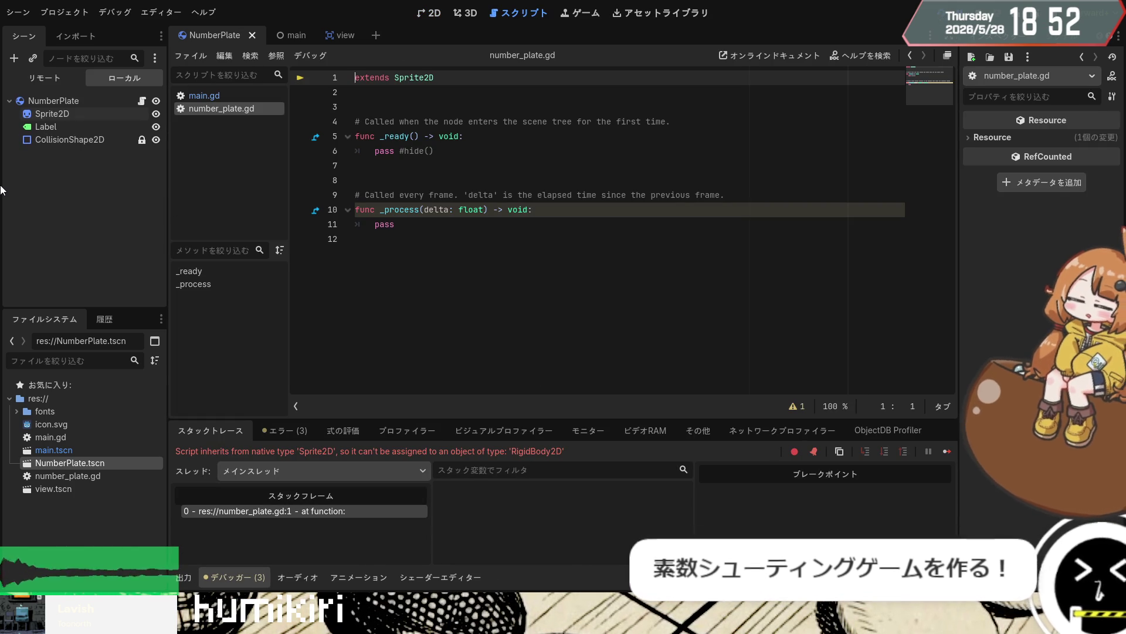
left_click(58, 141)
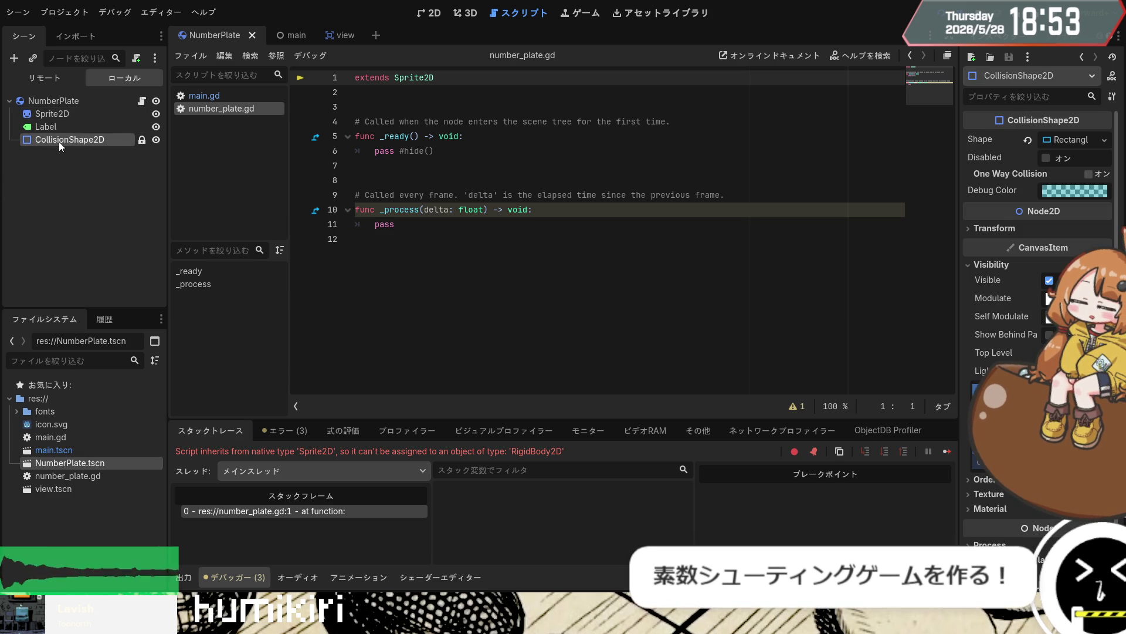
left_click(430, 16)
Step: Shift and resize the collision rectangle to fit the number plate sprite
left_click_drag(269, 143, 278, 144)
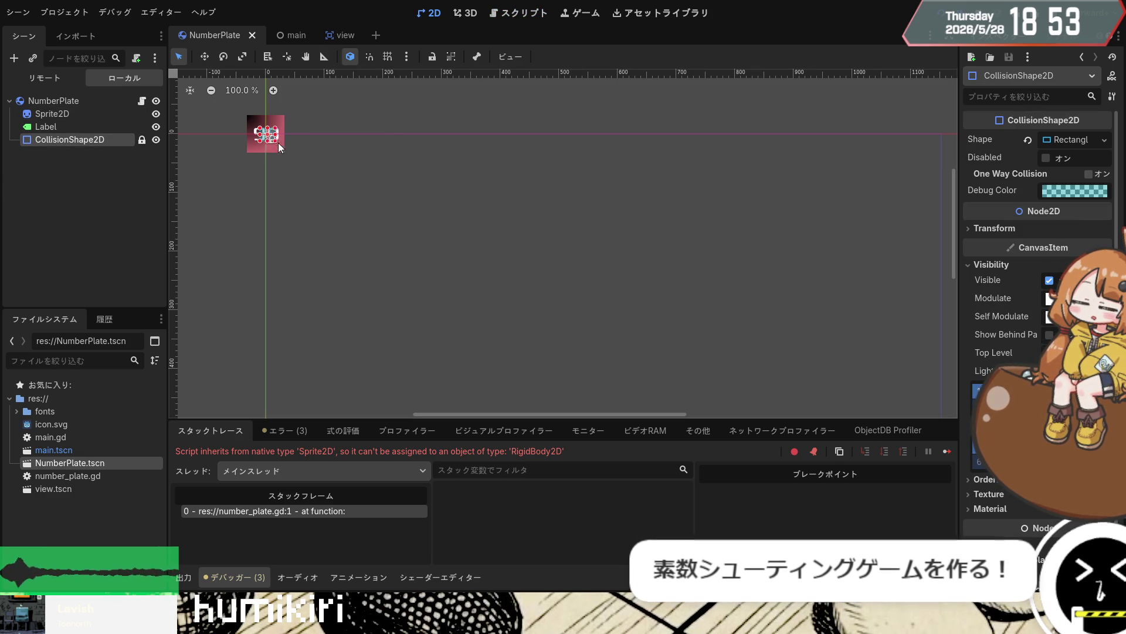
left_click(294, 154)
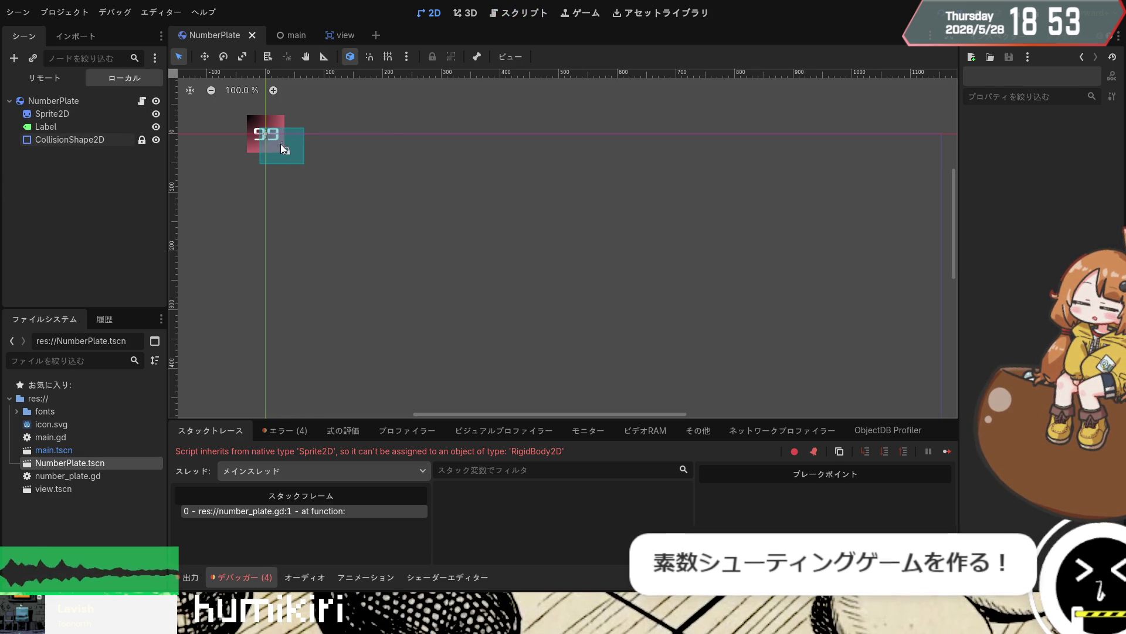
left_click(309, 165)
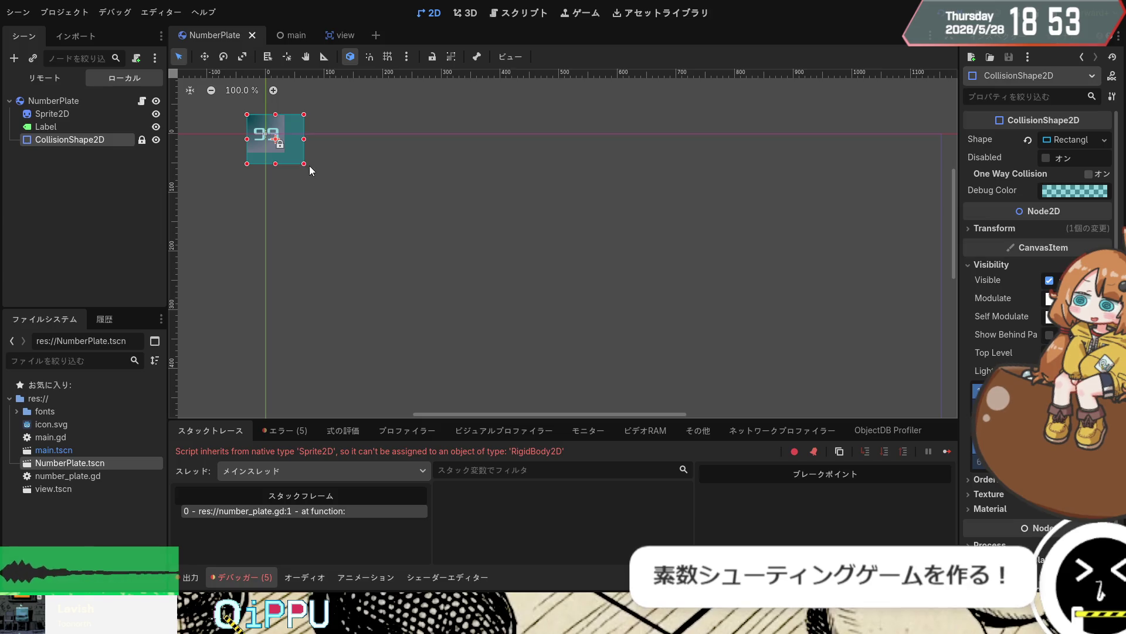
left_click_drag(301, 161, 286, 151)
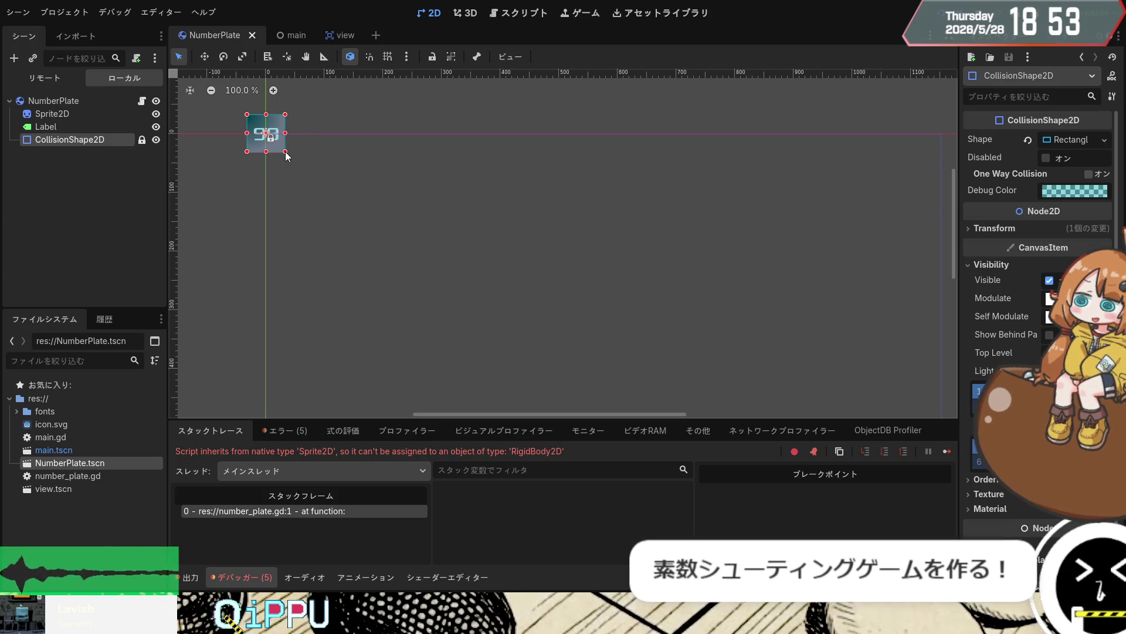
left_click(344, 190)
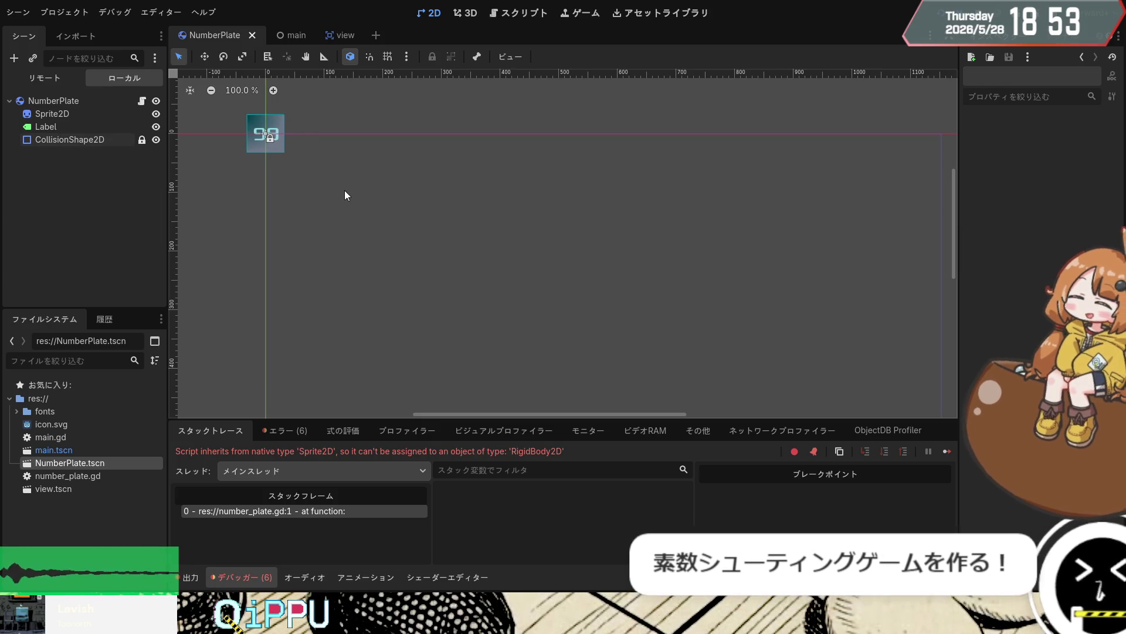
scroll(268, 186, "up", 1)
scroll(269, 187, "up", 5)
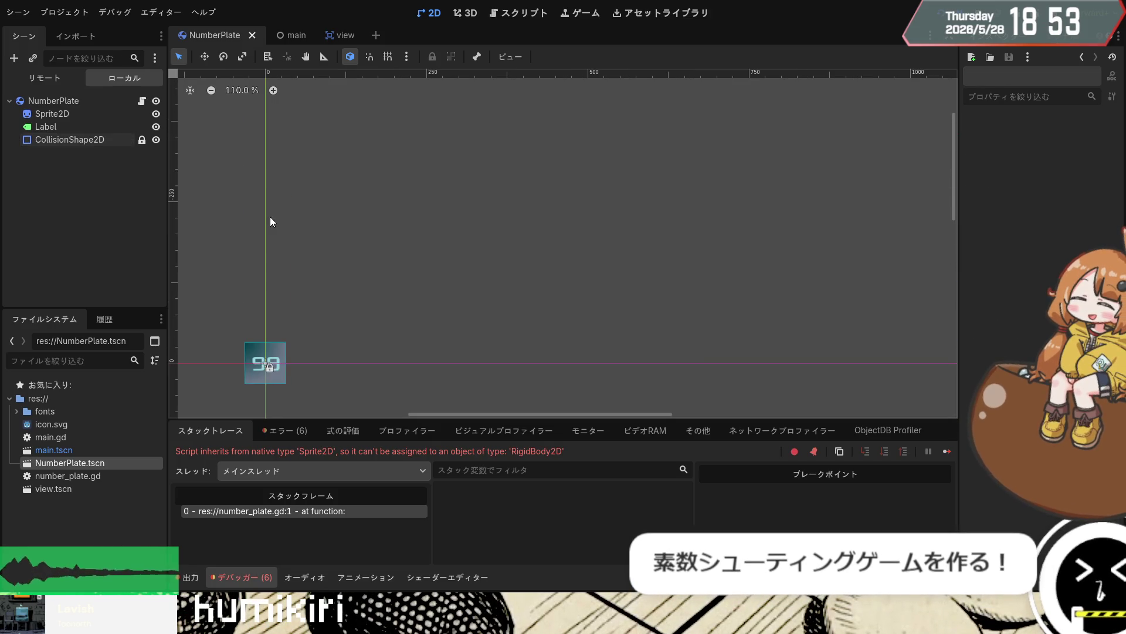
scroll(285, 266, "down", 3)
scroll(241, 334, "up", 10)
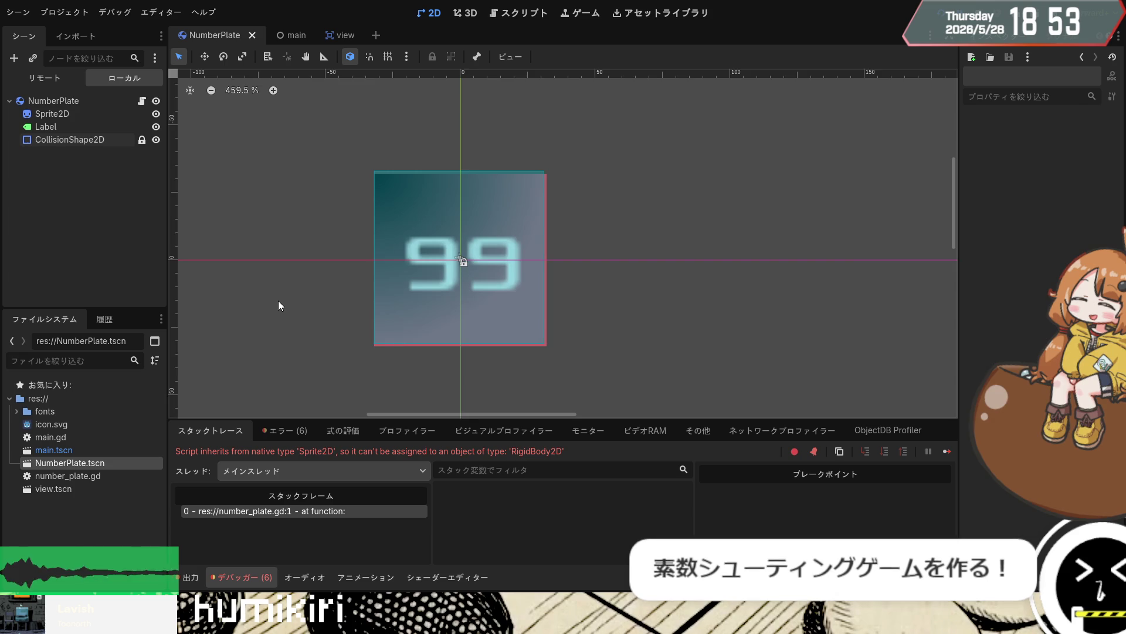
left_click(508, 187)
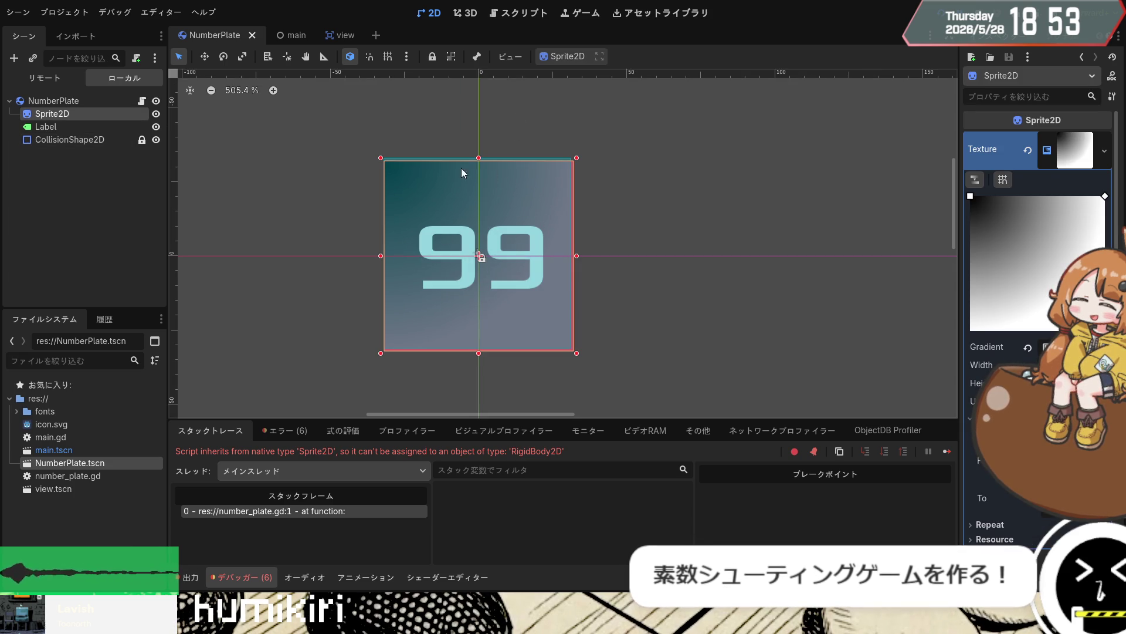
left_click(70, 139)
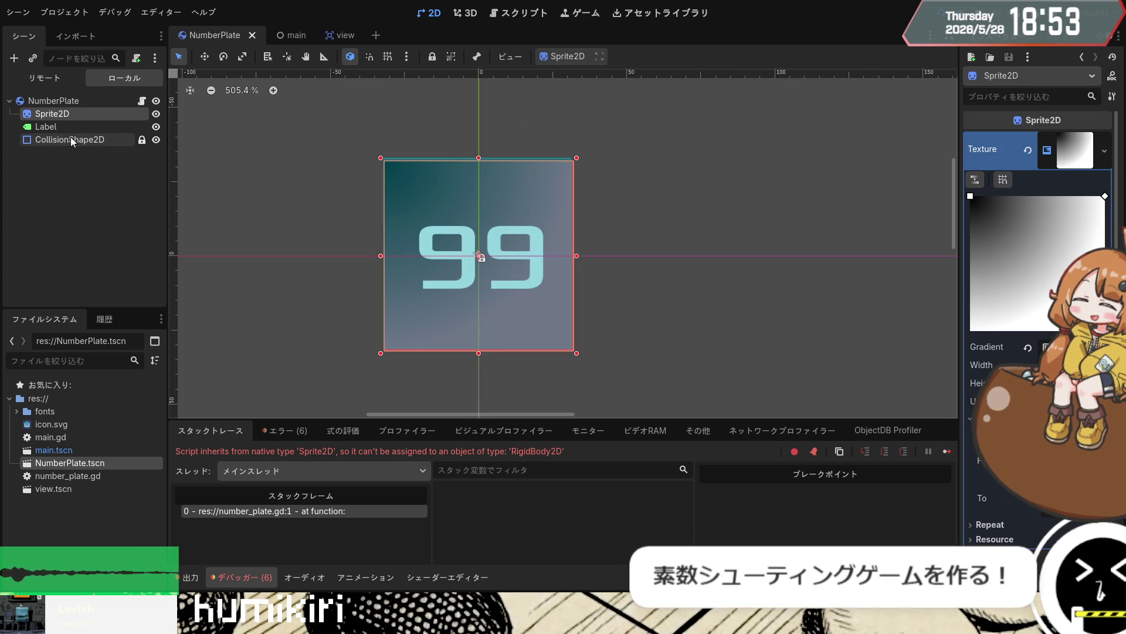
Step: Turn on grid snapping and compare the collision shape against the sprite's bounds
left_click(387, 56)
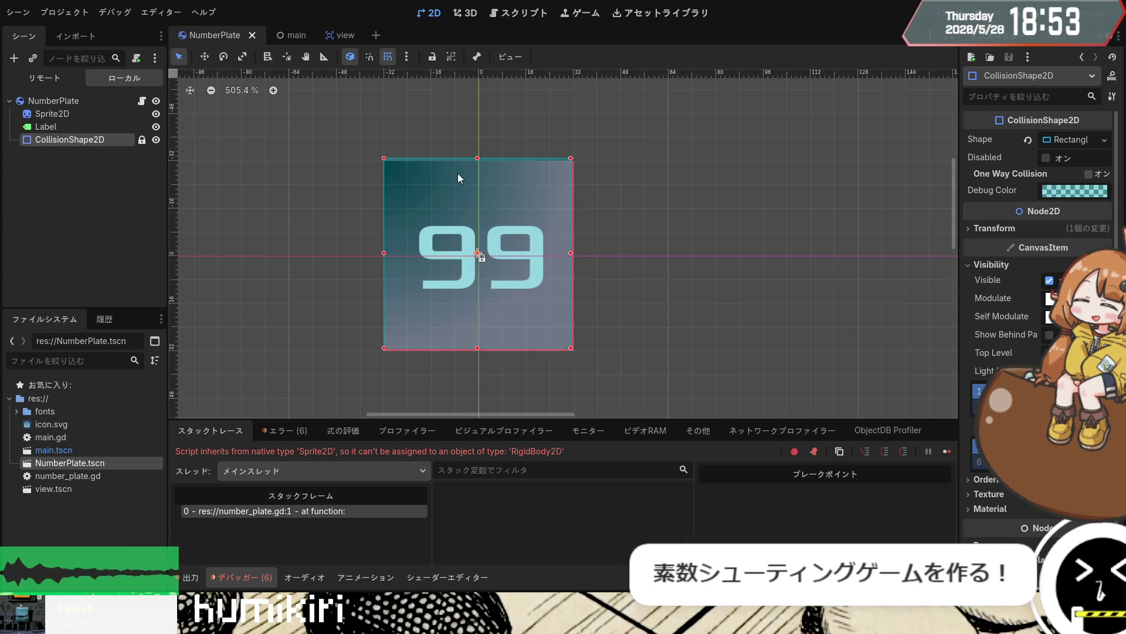
left_click(413, 171)
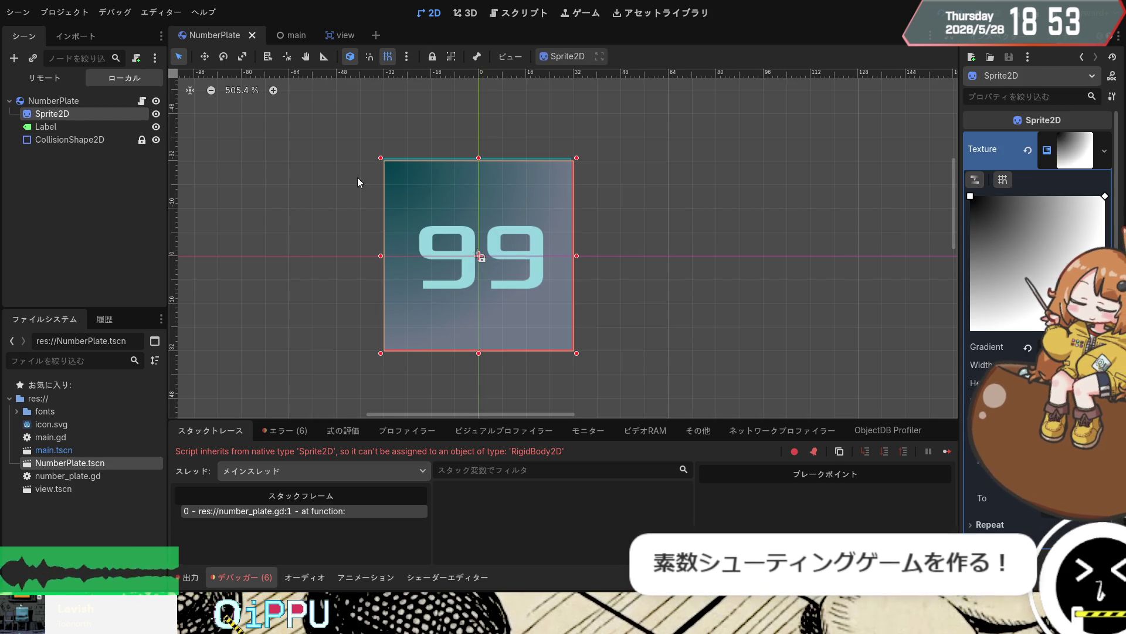
left_click(58, 138)
left_click(457, 193)
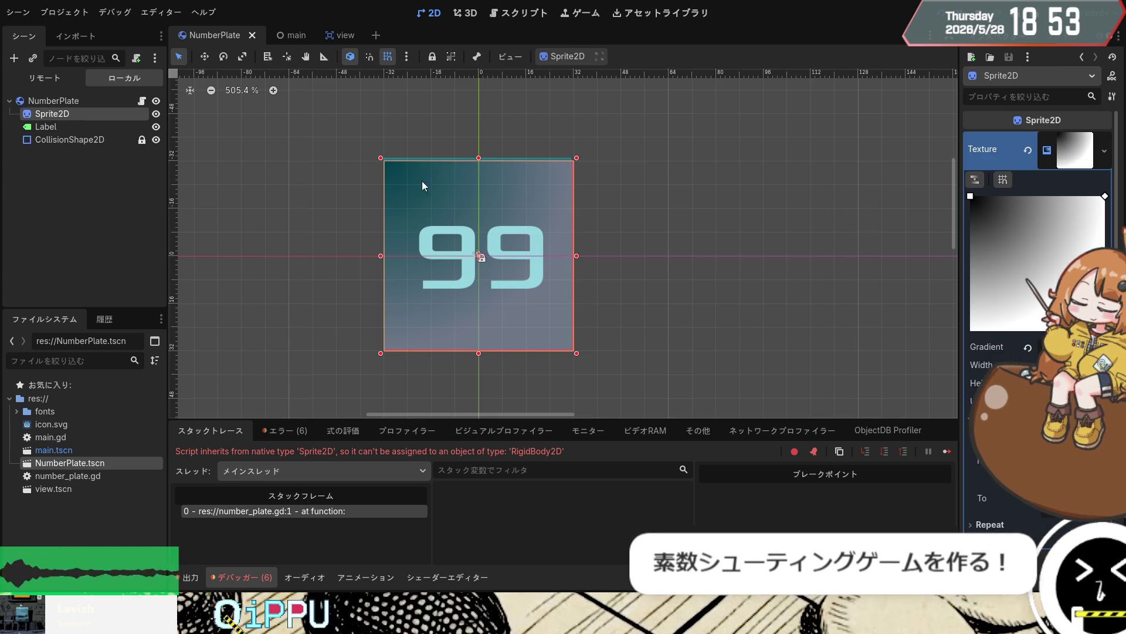
left_click(88, 140)
left_click(393, 157)
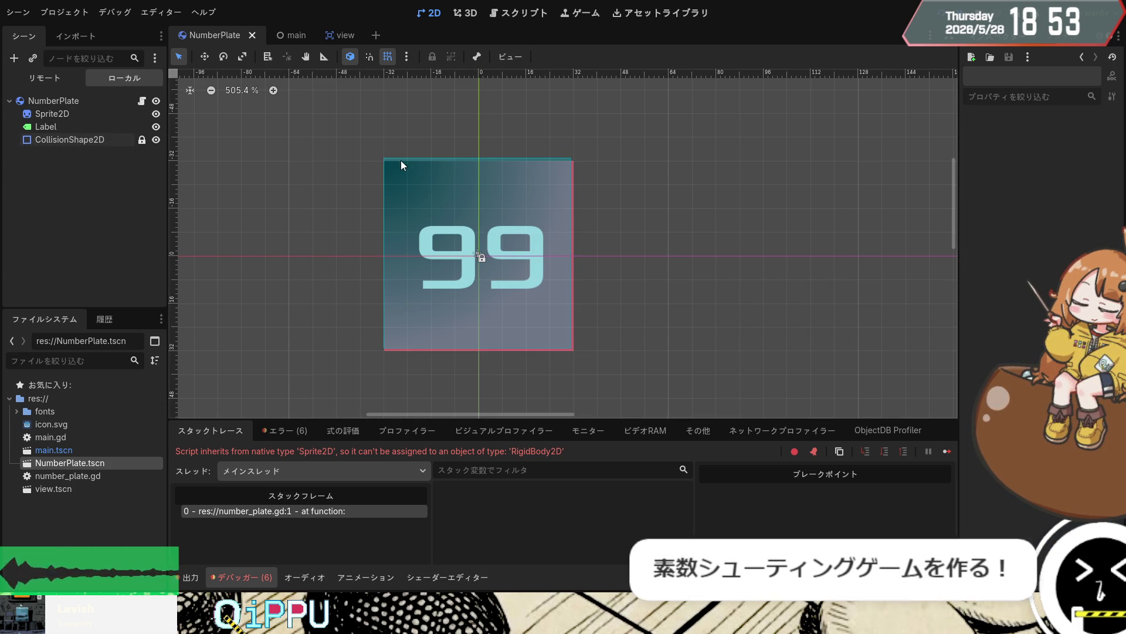
left_click(117, 139)
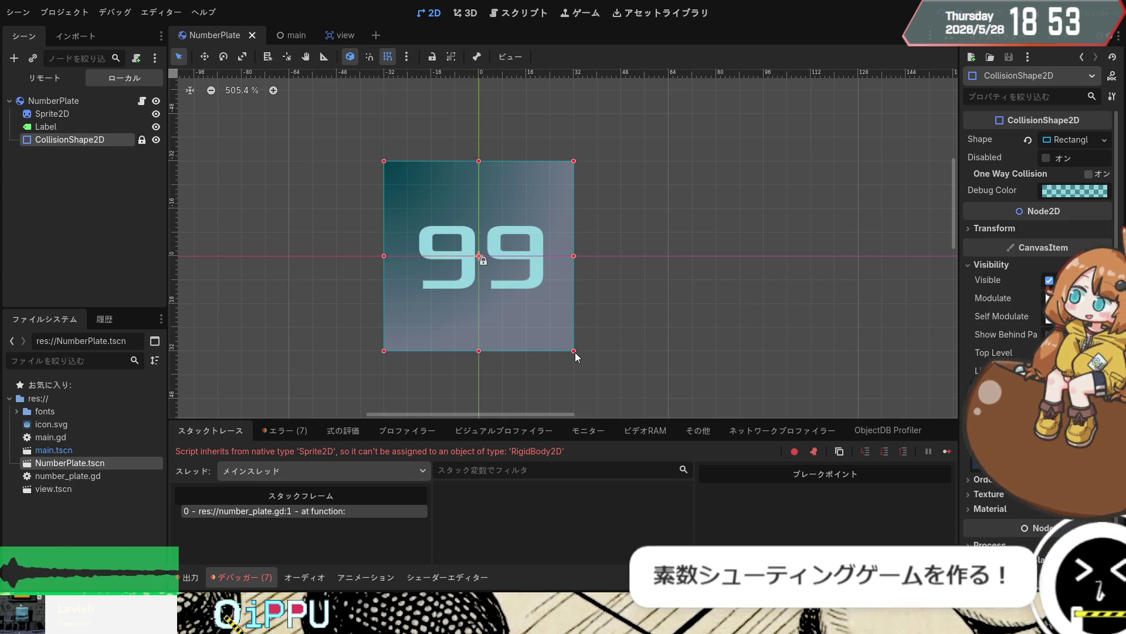
left_click(667, 390)
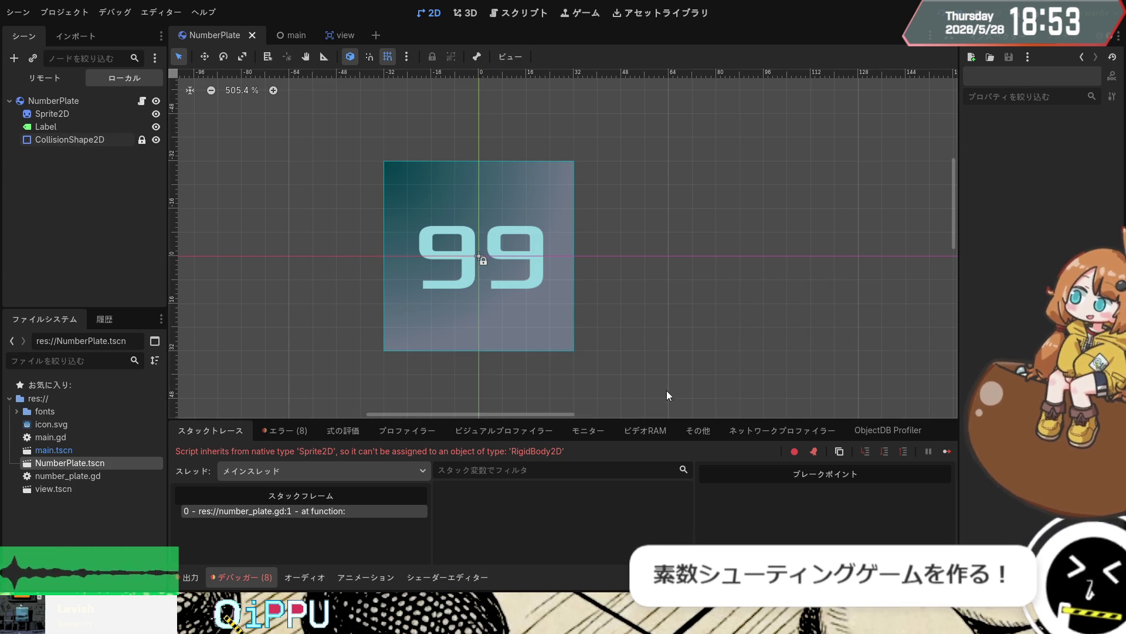
Step: Check the Label and Sprite2D nodes, select the NumberPlate root, and stop the game
left_click(73, 124)
left_click(68, 112)
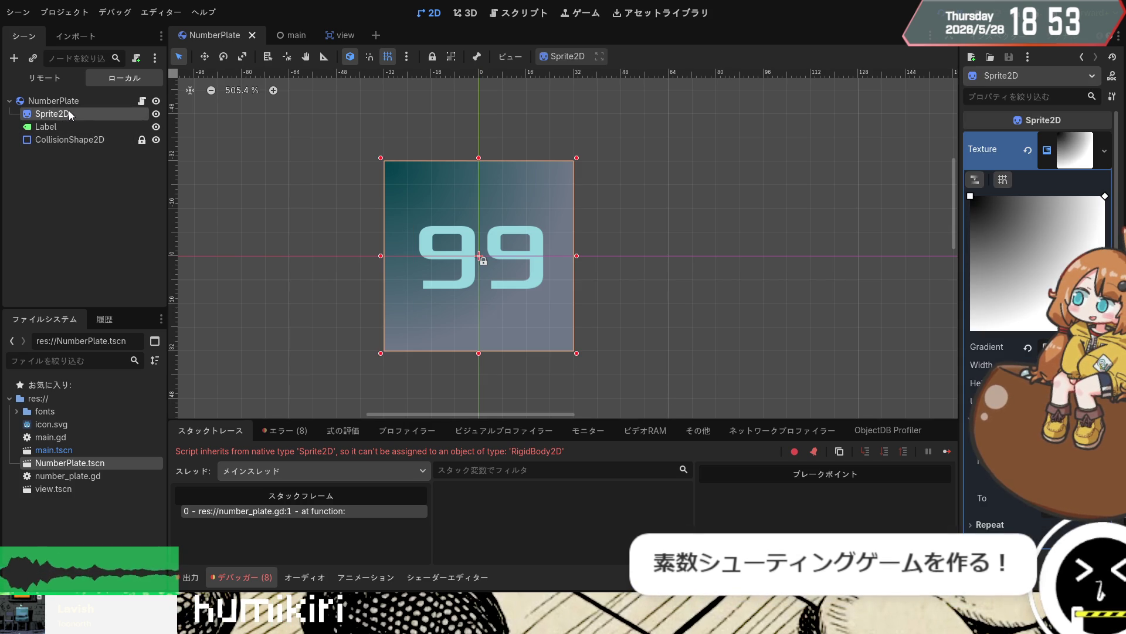
left_click(67, 123)
left_click(66, 116)
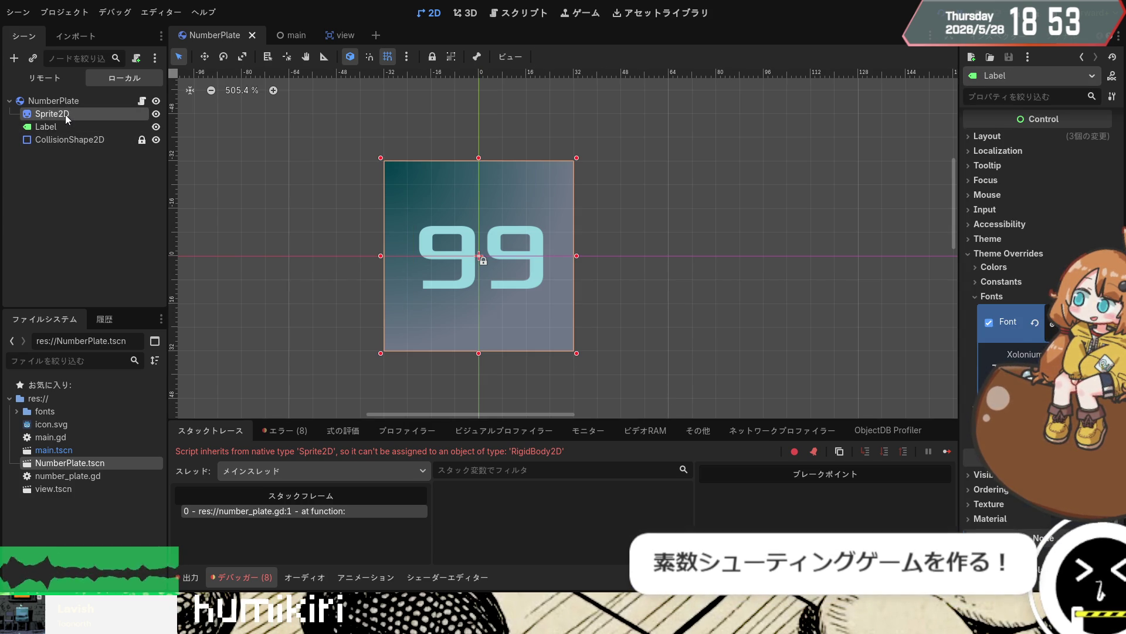
left_click(64, 102)
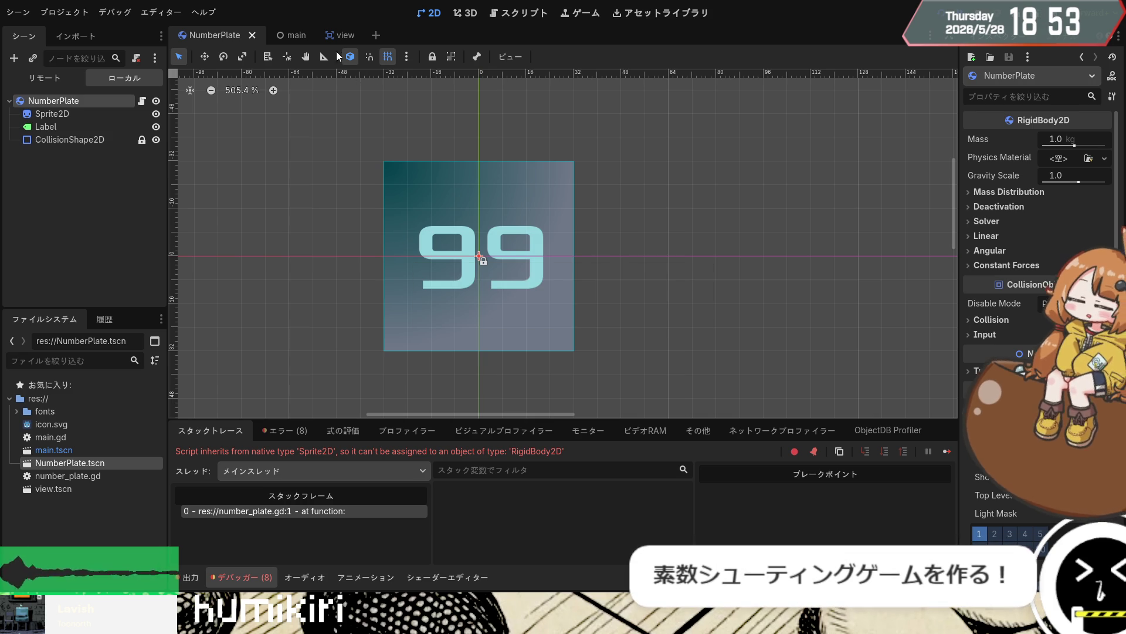
key("F8")
Step: Run the main scene again and select the error that number_plate.gd extends Sprite2D, not RigidBody2D
left_click(291, 36)
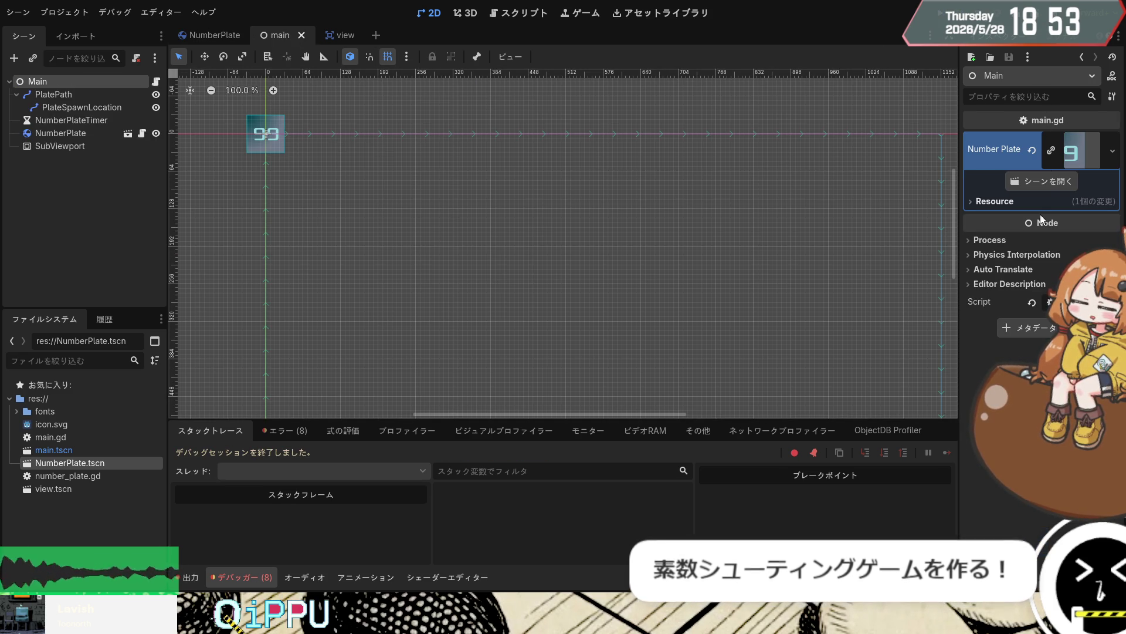
key("F5")
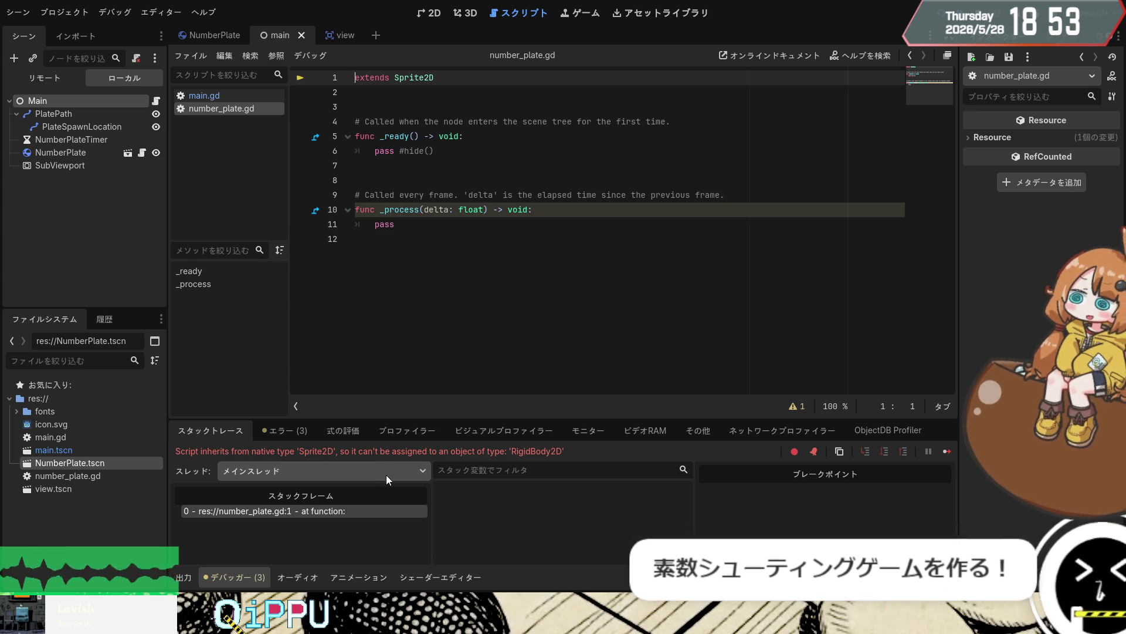
left_click_drag(603, 455, 174, 451)
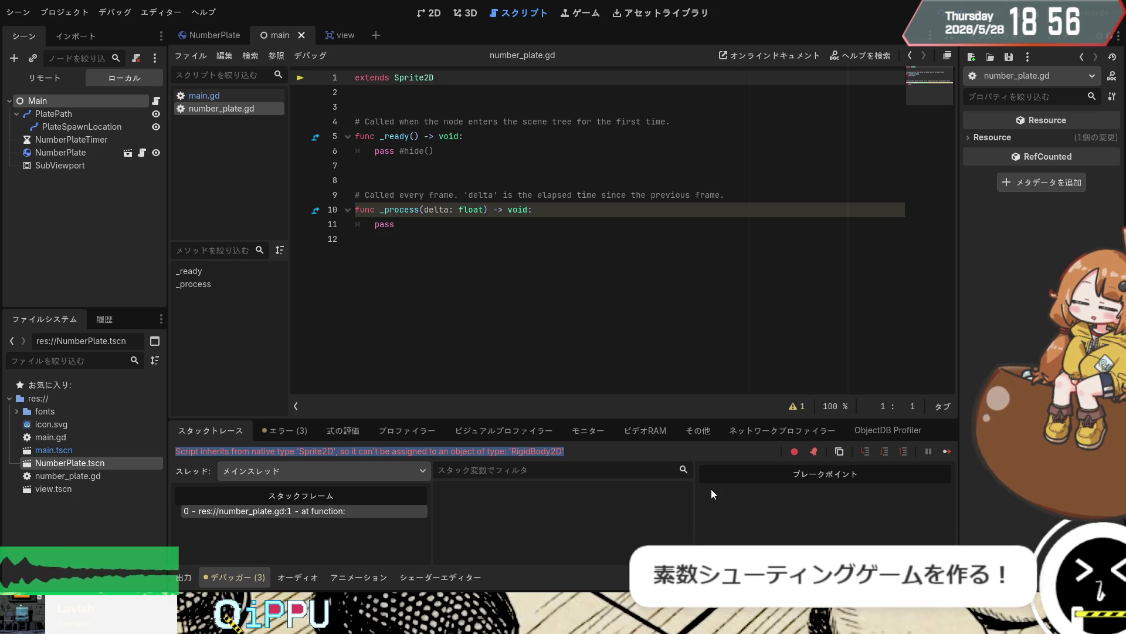
Step: Change number_plate.gd's base class from Sprite2D to RigidBody2D and save the script
left_click(459, 195)
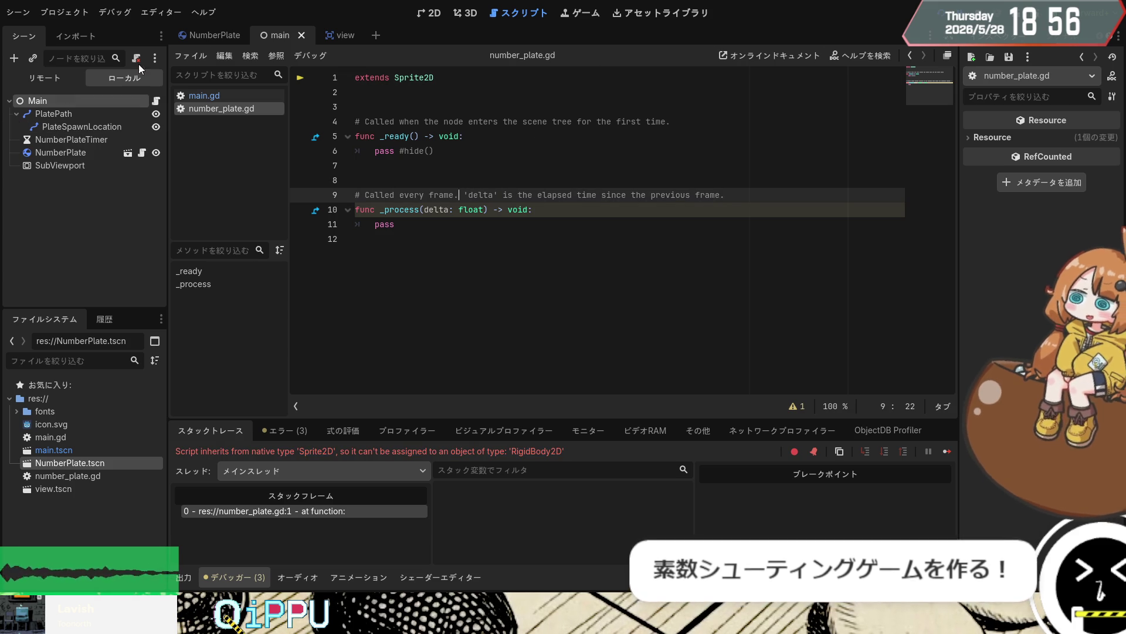
left_click(216, 36)
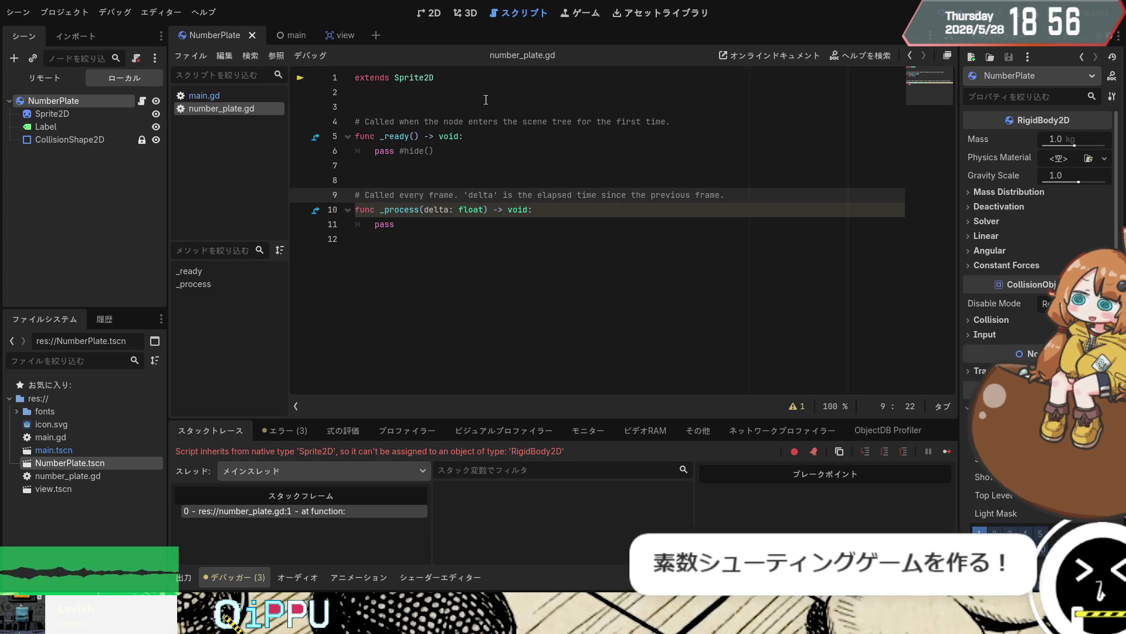
double_click(413, 77)
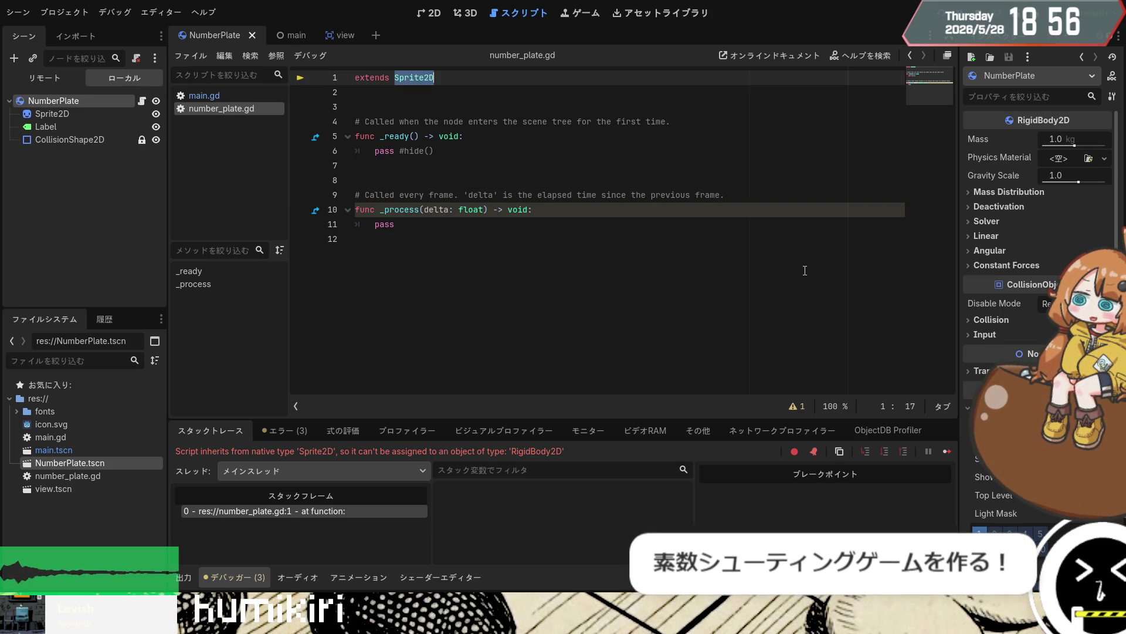
key("BackSpace")
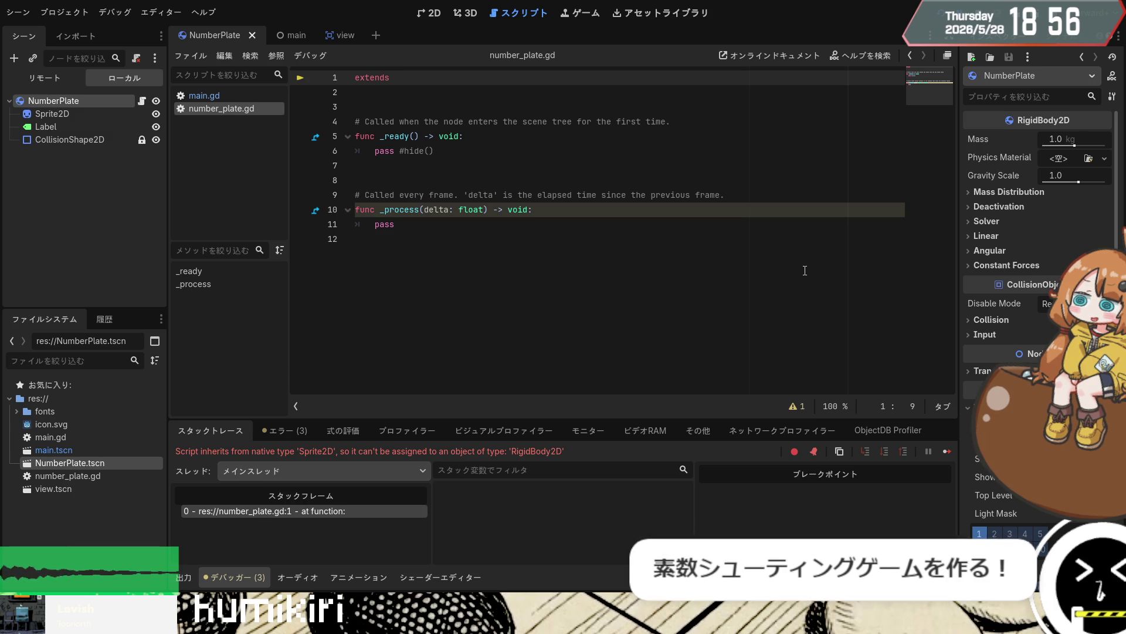
type("RI")
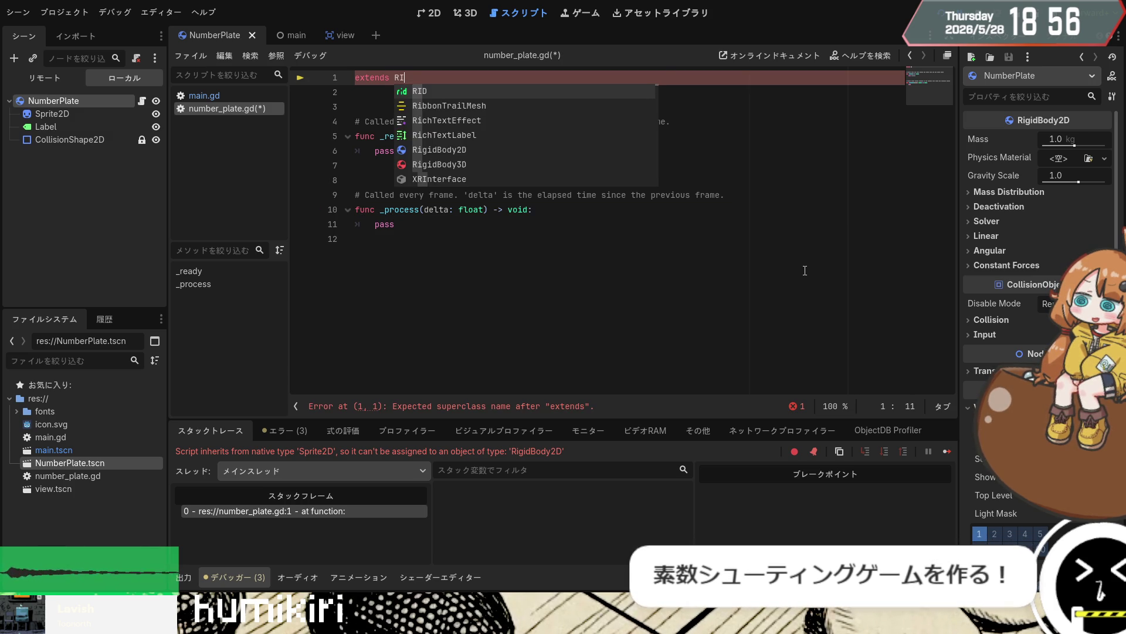
key("BackSpace")
type("igid")
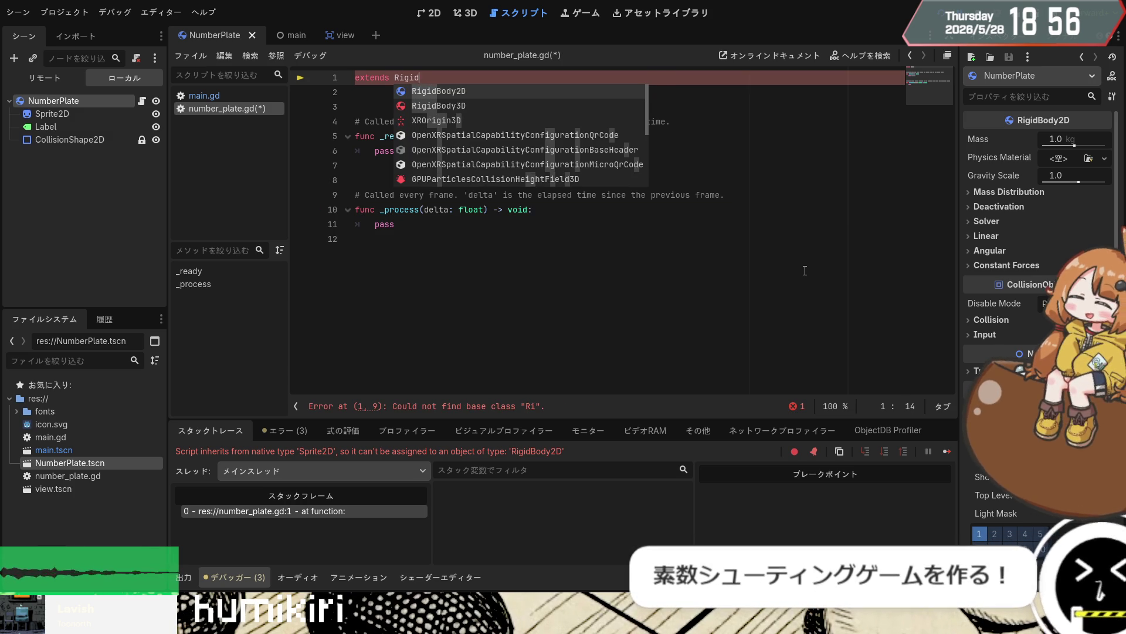
key("Return")
key("ctrl+s")
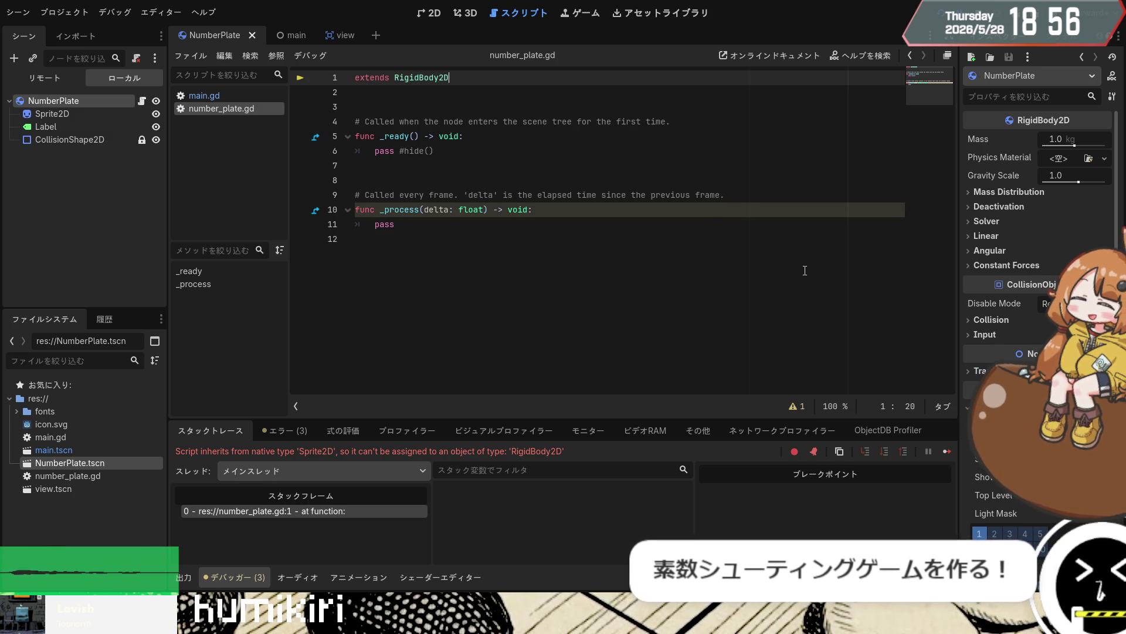
Step: End the old debug session and launch the project again with F5
left_click(639, 138)
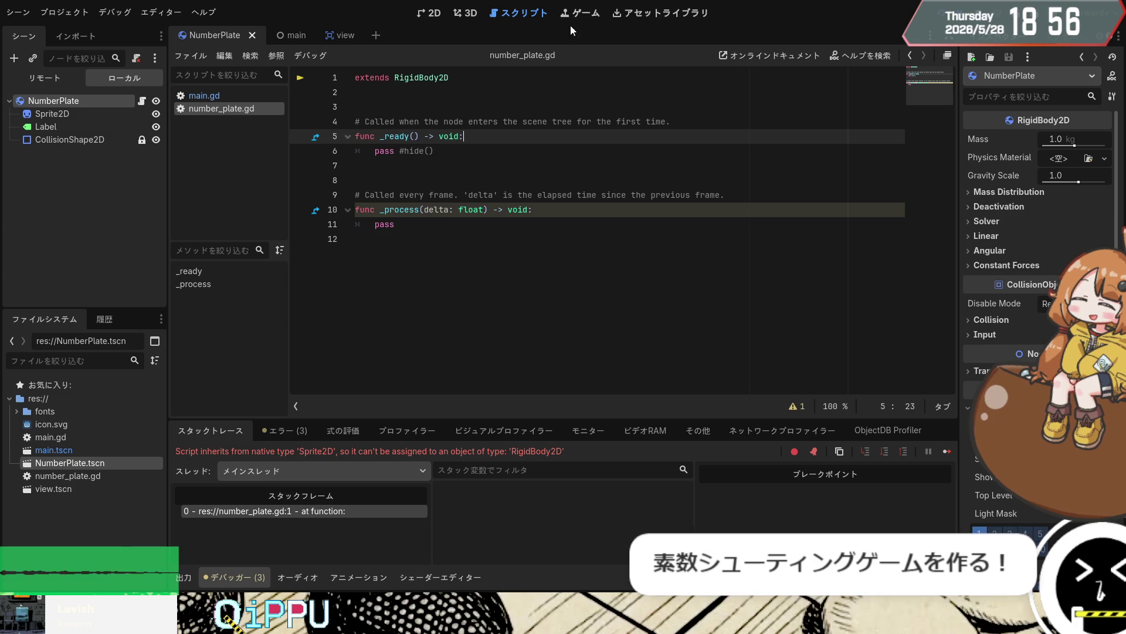
key("F8")
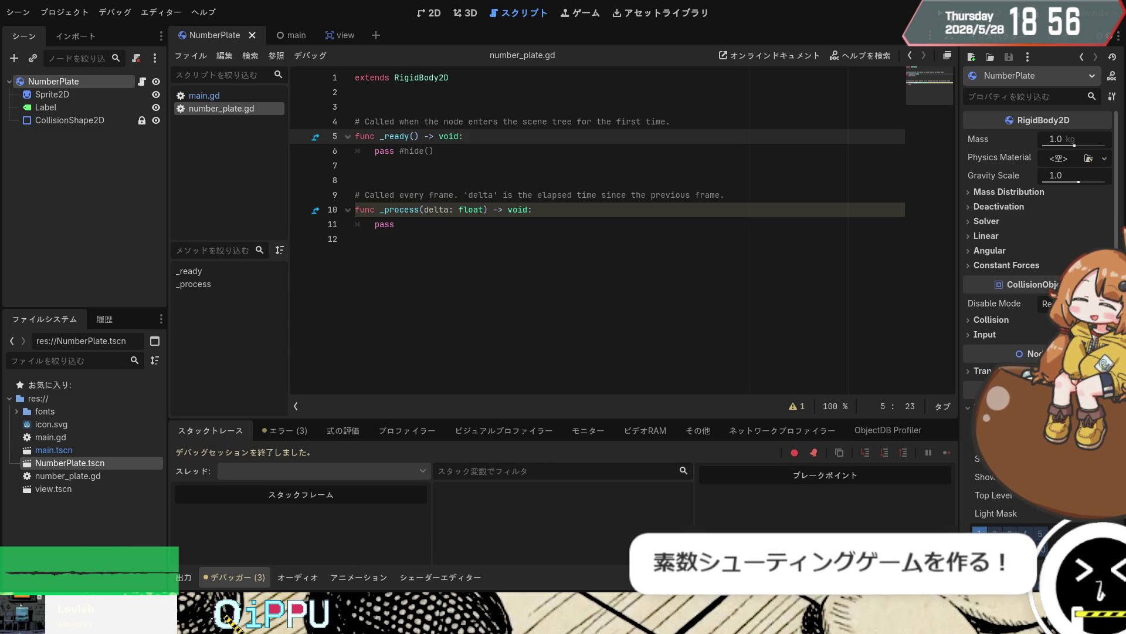
key("F5")
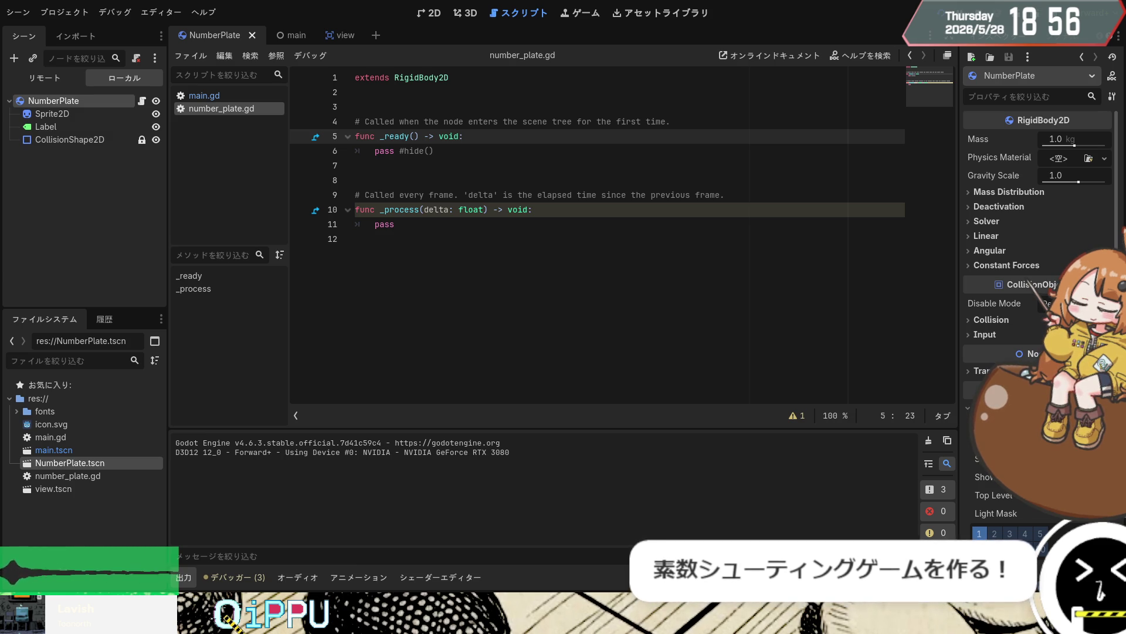
Step: Stop the game, rerun it a couple of times, then stop it again
key("F8")
key("F5")
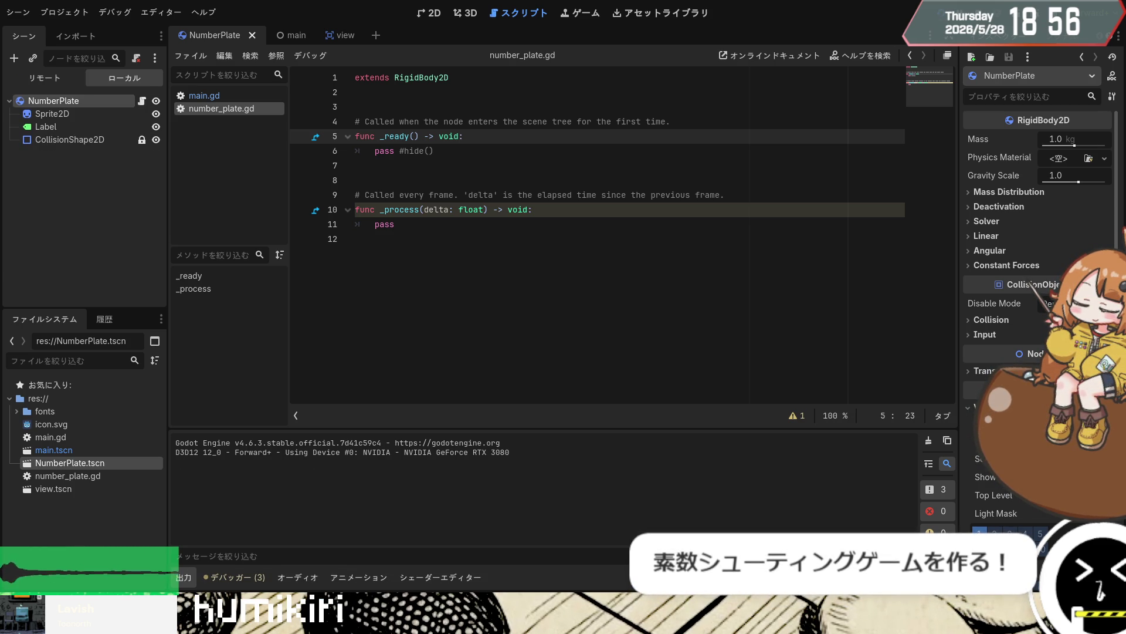
key("F5")
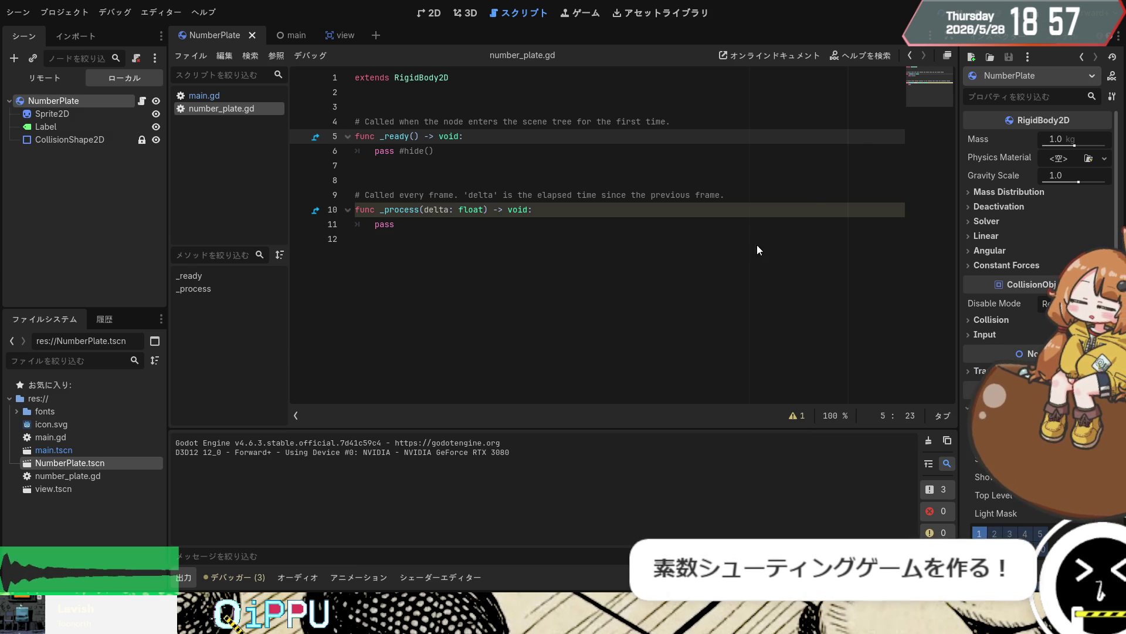
key("F8")
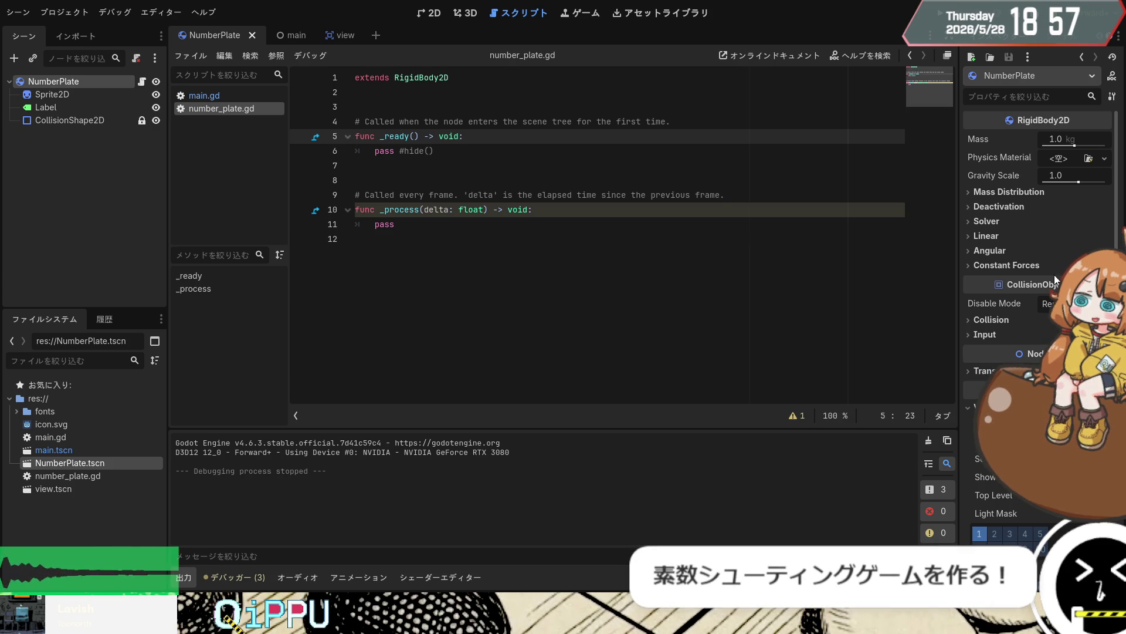
Step: Collapse the Inspector's Visibility group and return to the main scene
scroll(1039, 323, "down", 5)
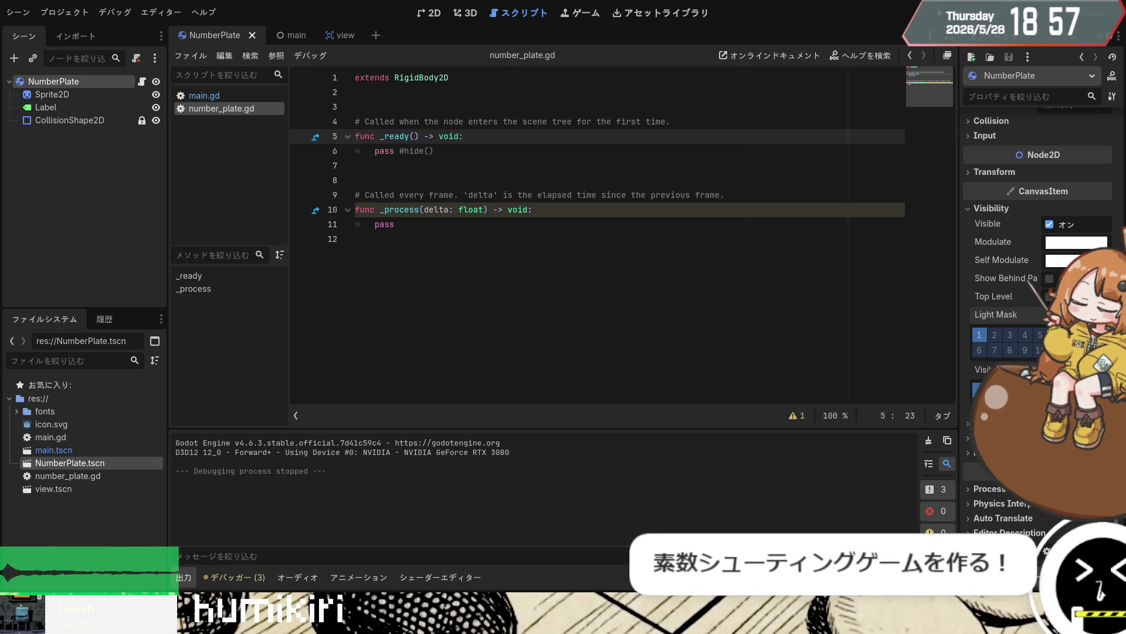
left_click(620, 172)
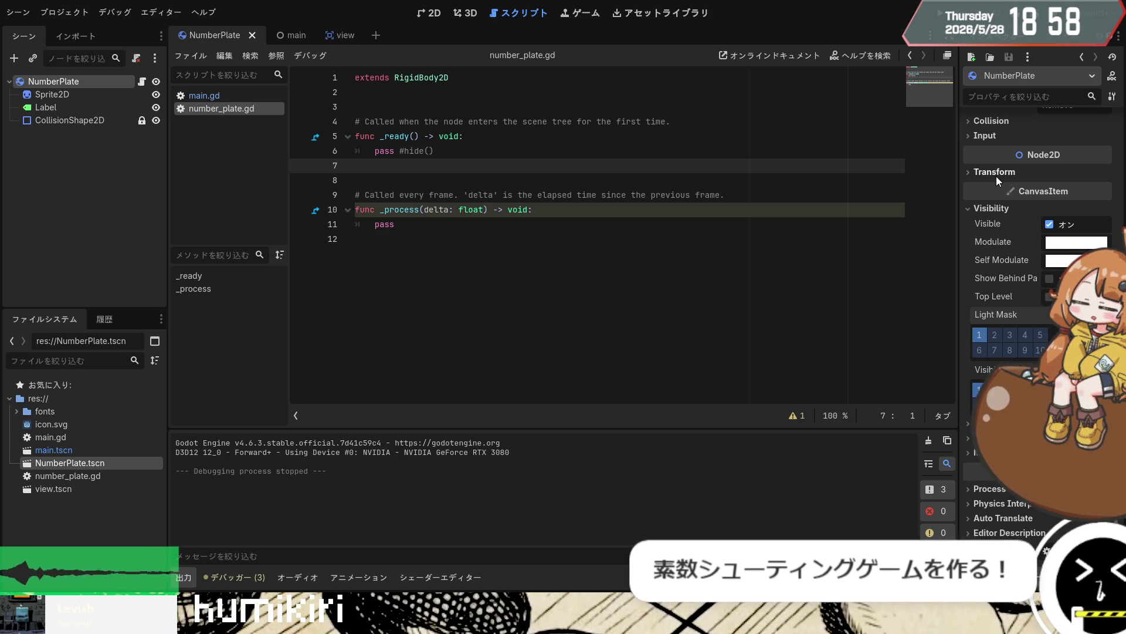
left_click(1015, 212)
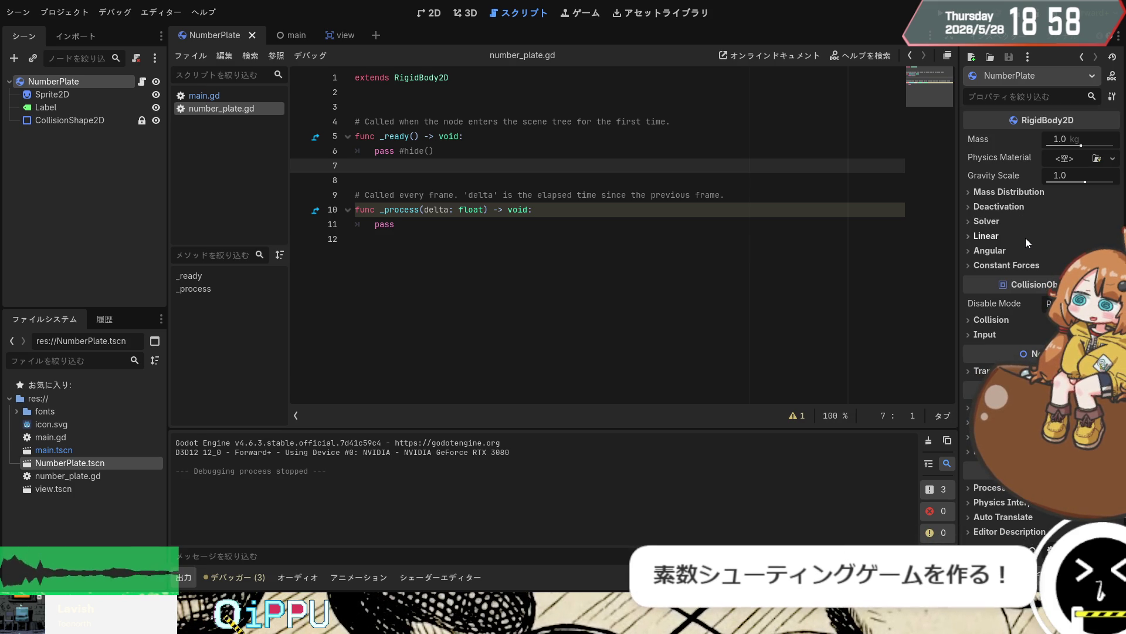
left_click(500, 163)
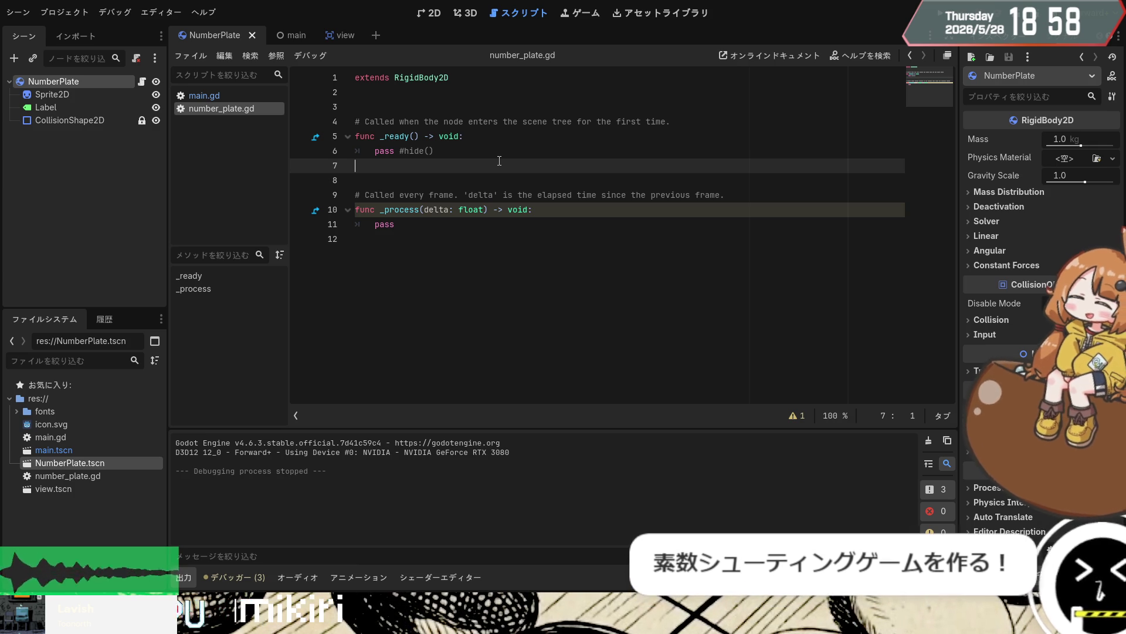
left_click(280, 37)
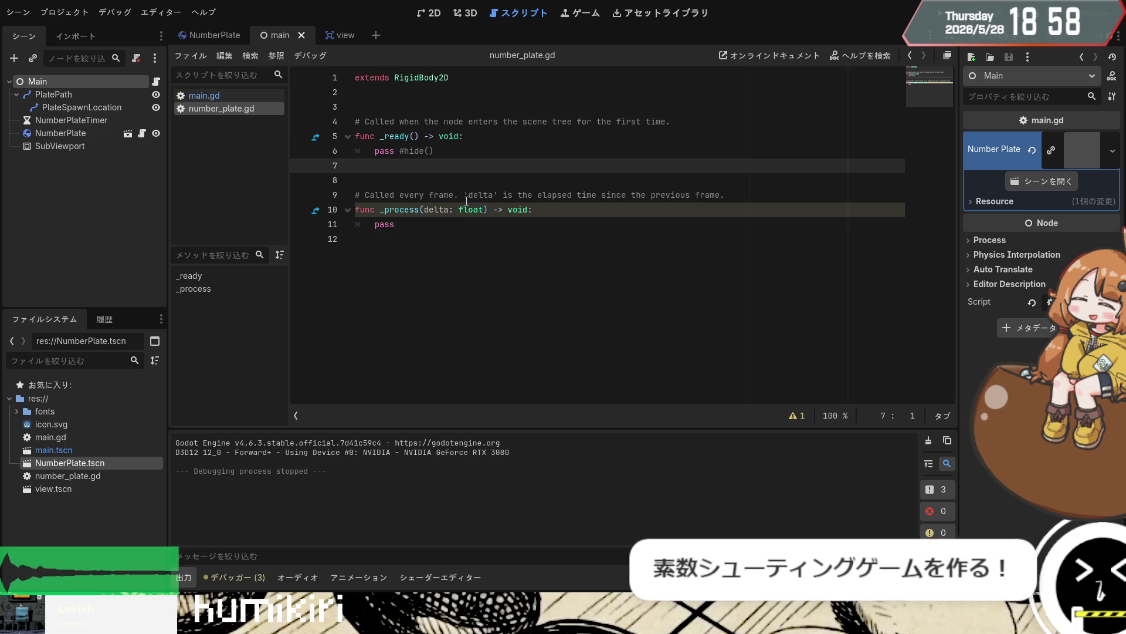
Step: Open main.gd and delete the pass placeholder from fallNumberPlate
left_click(223, 94)
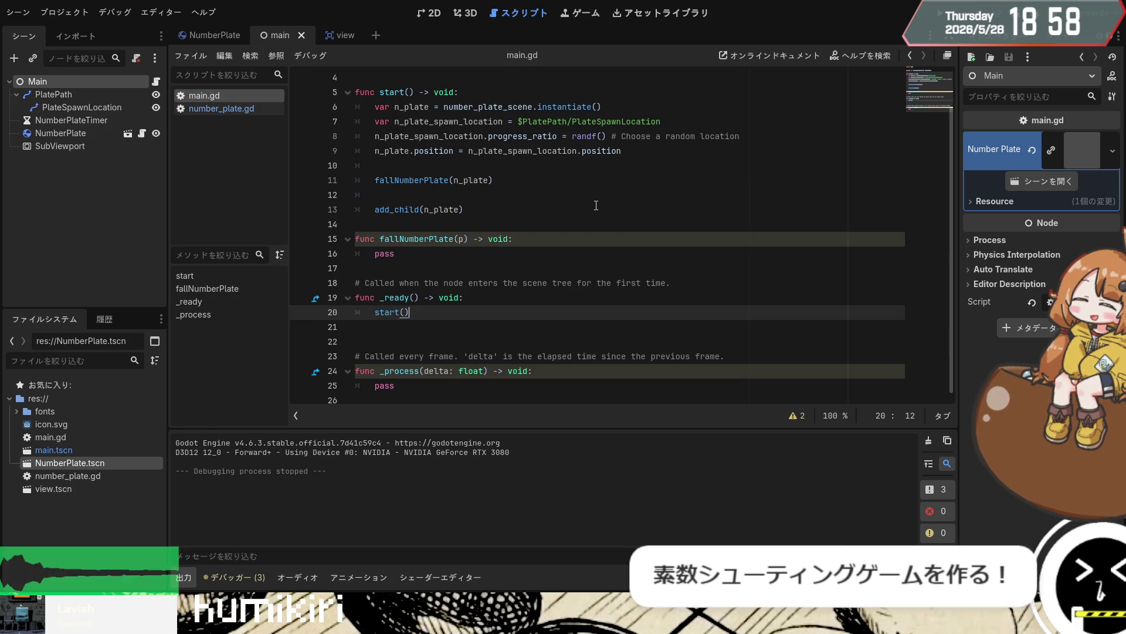
left_click(449, 253)
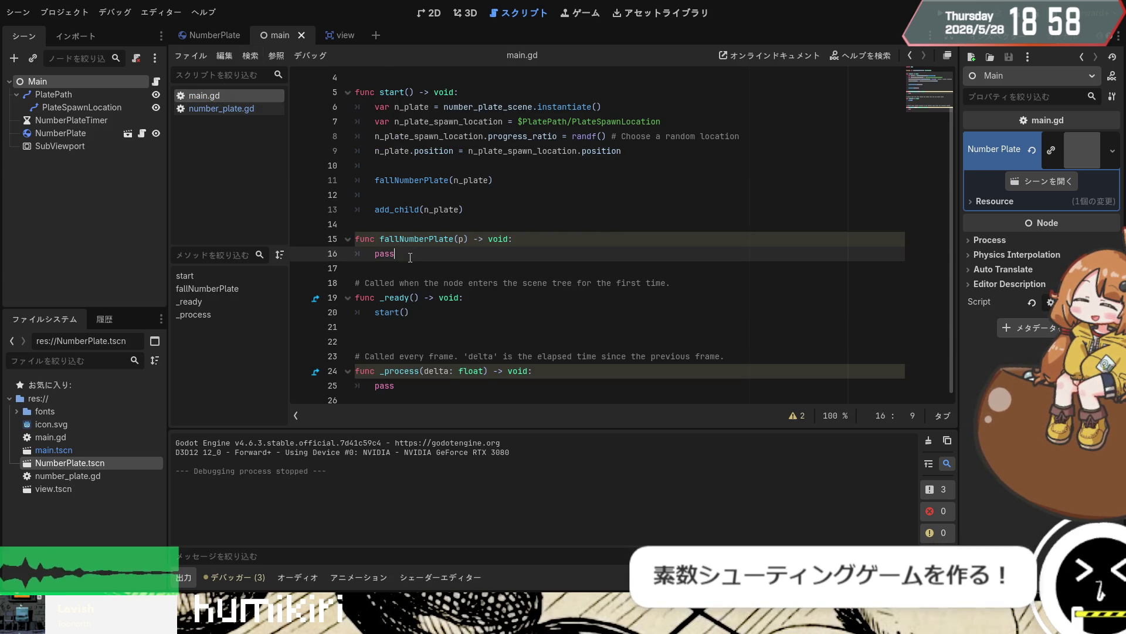
key("BackSpace")
key("BackSpace")
key("BackSpace")
key("BackSpace")
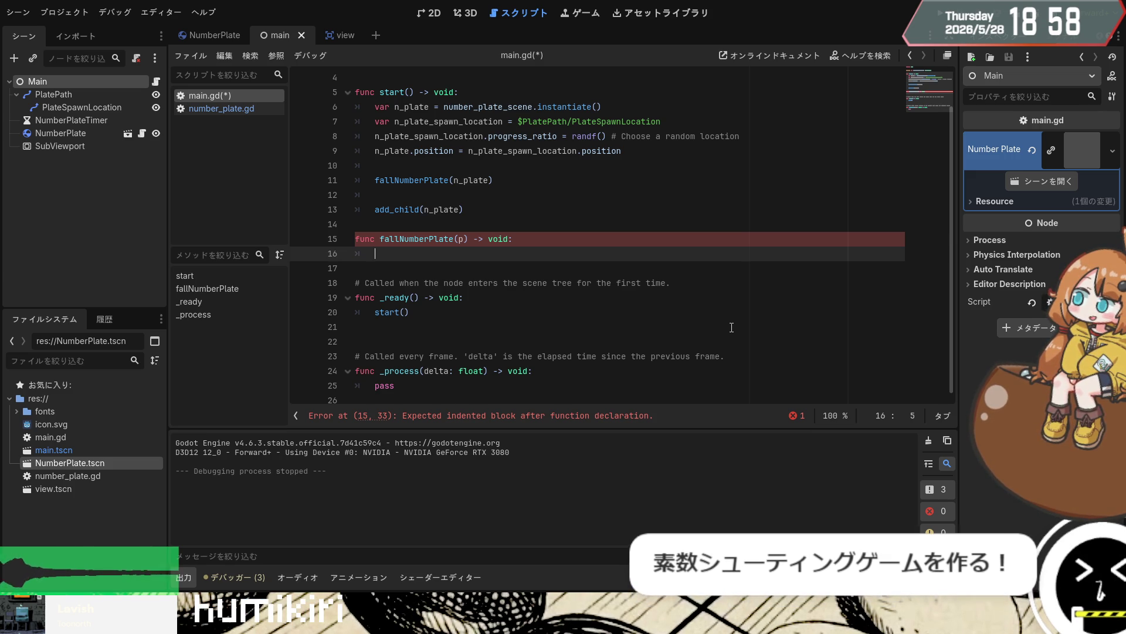
Step: Add a while(true): loop in start() and indent the plate-spawning lines under it
left_click(456, 91)
key("Return")
type("while(")
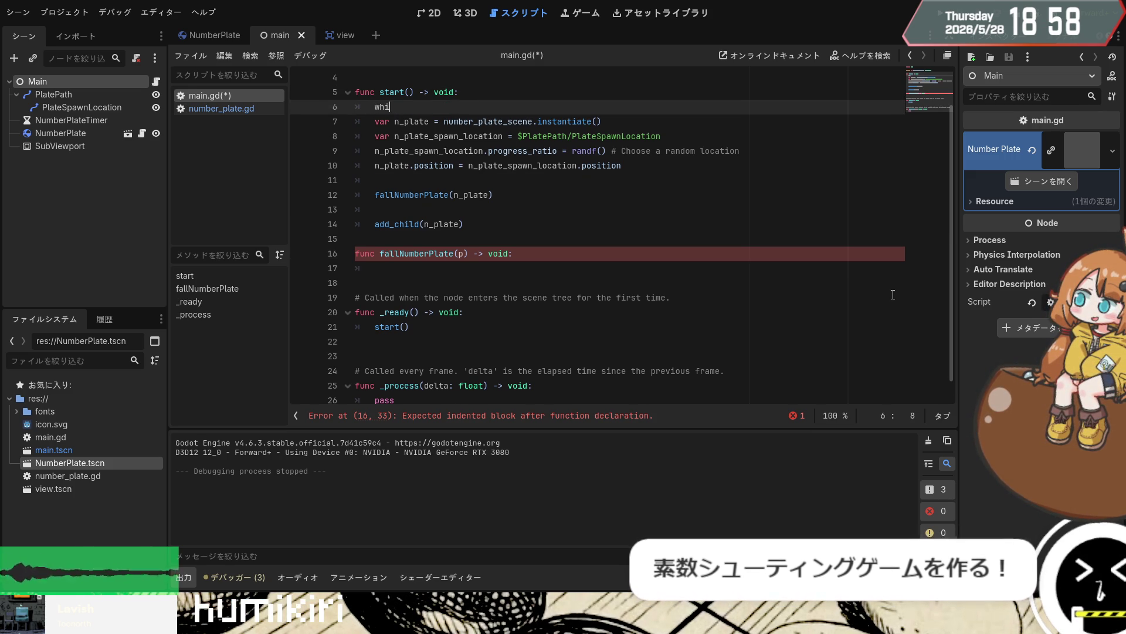
type("true")
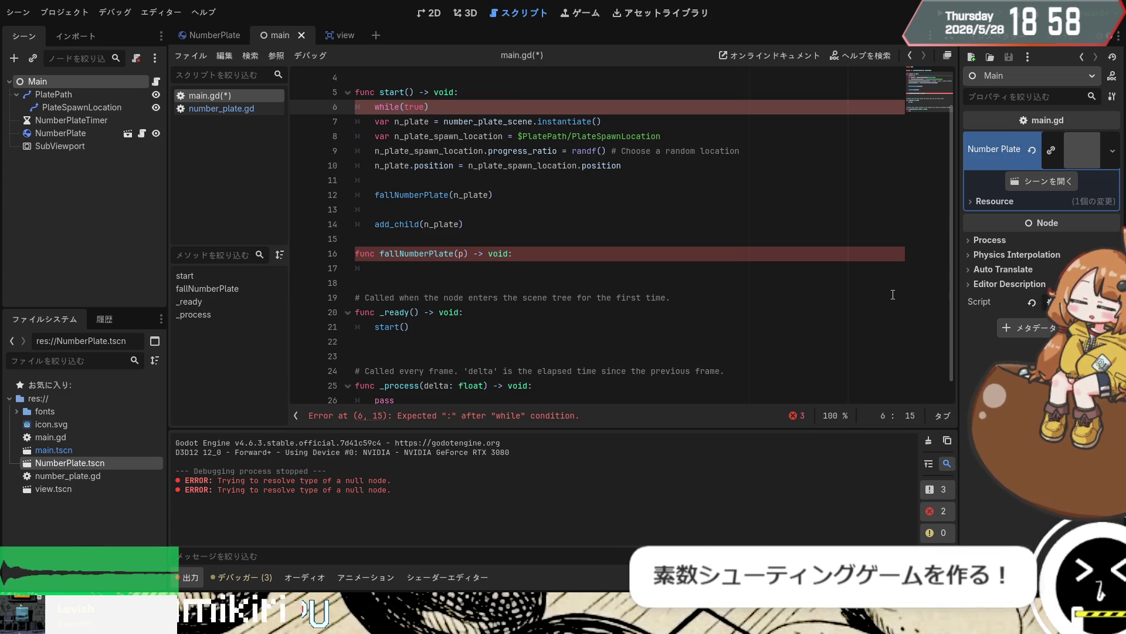
key("Right")
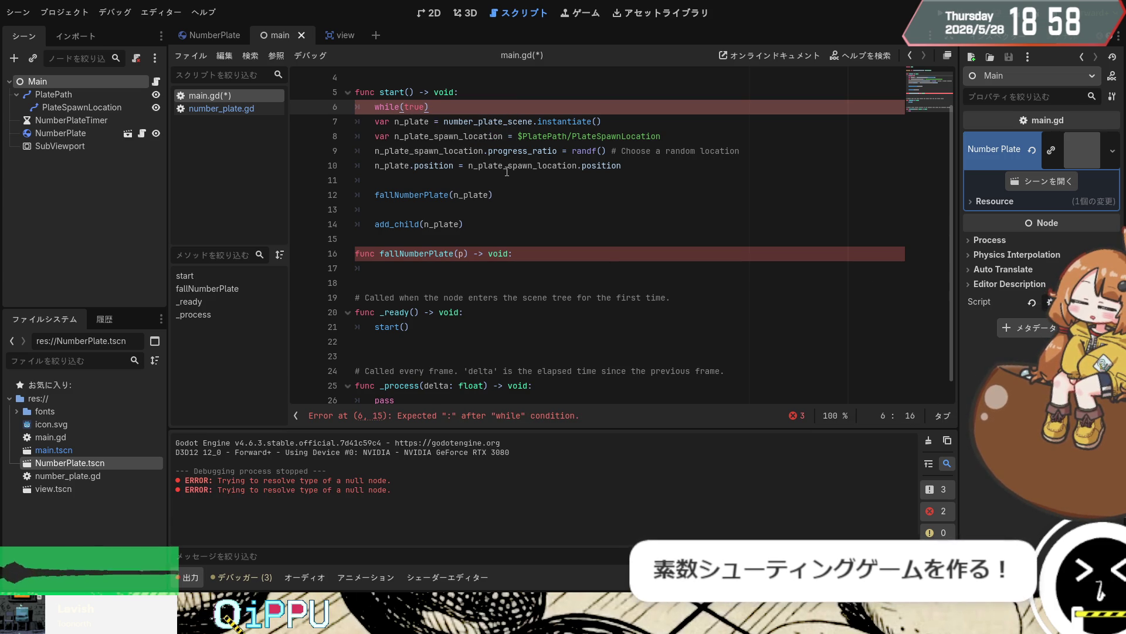
type(":")
mouse_move(466, 224)
left_mouse_down()
mouse_move(349, 146)
mouse_move(349, 121)
left_mouse_up()
key("Tab")
left_click(634, 225)
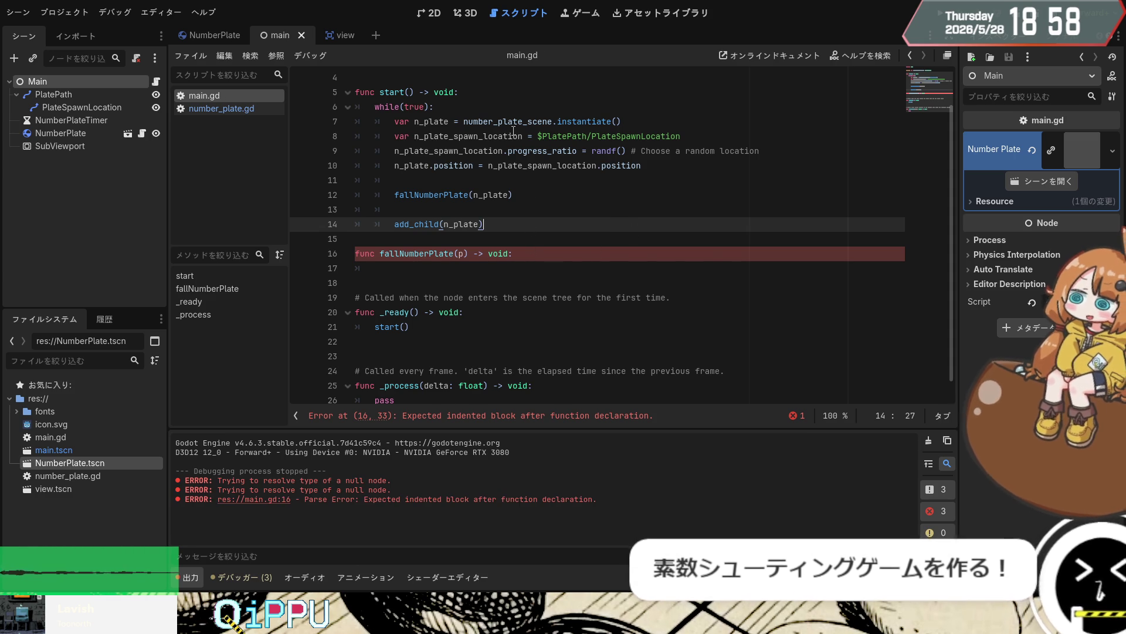
Step: Put pass back into fallNumberPlate's body and launch the game to test the loop
left_click(501, 267)
type("pass")
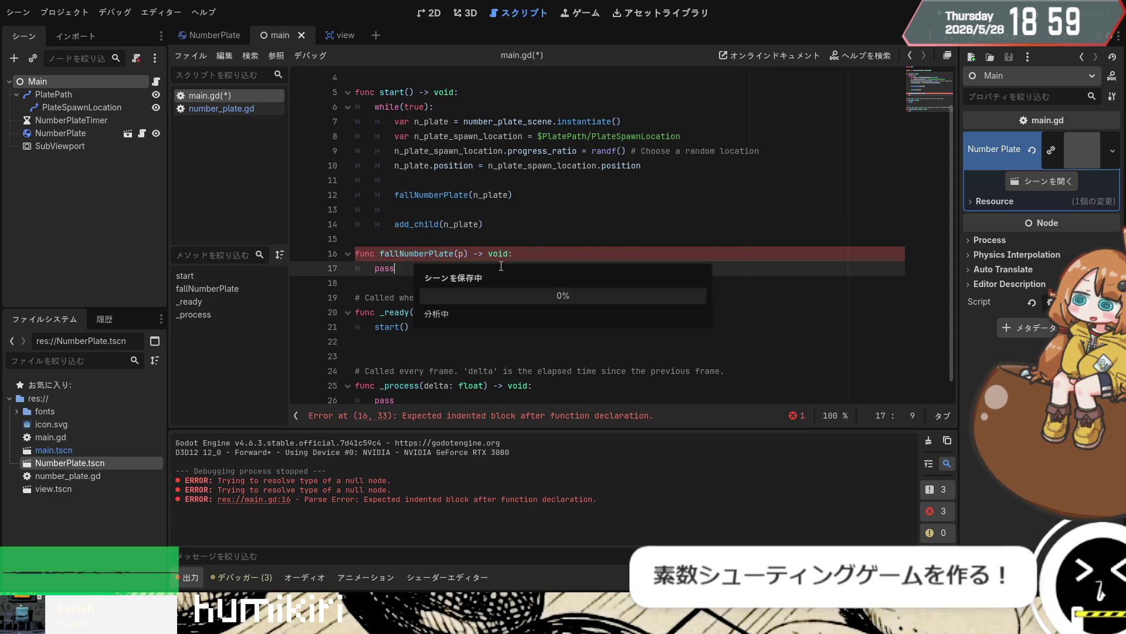
left_click(936, 21)
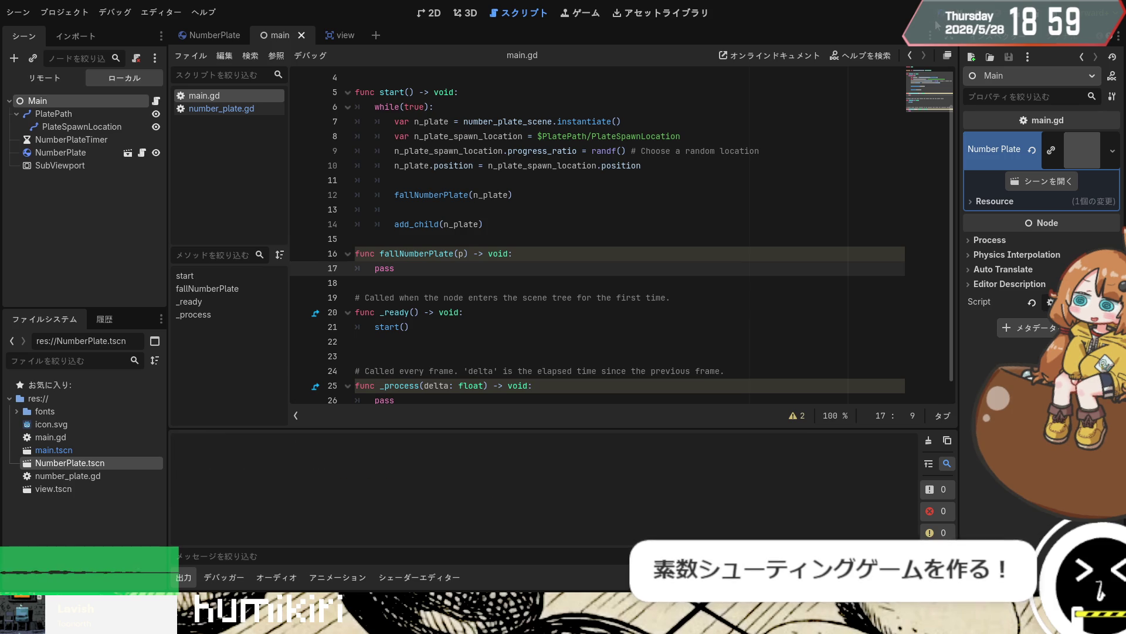
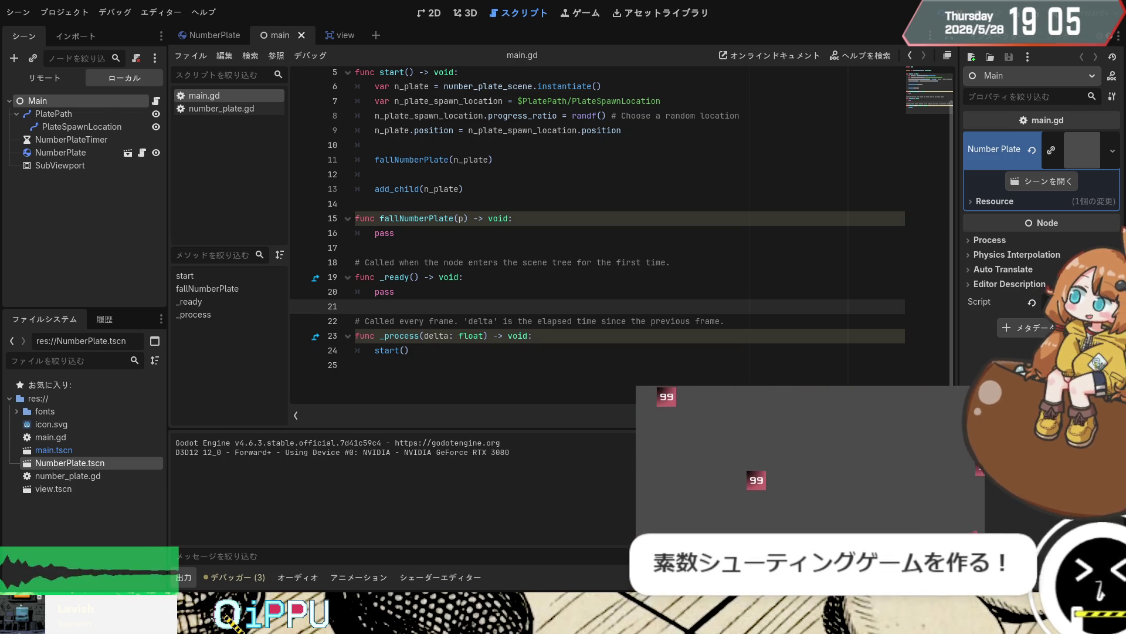
Step: Stop the test run after the '99' plates spawn, and return to line 19 of main.gd
key("F8")
left_click(464, 278)
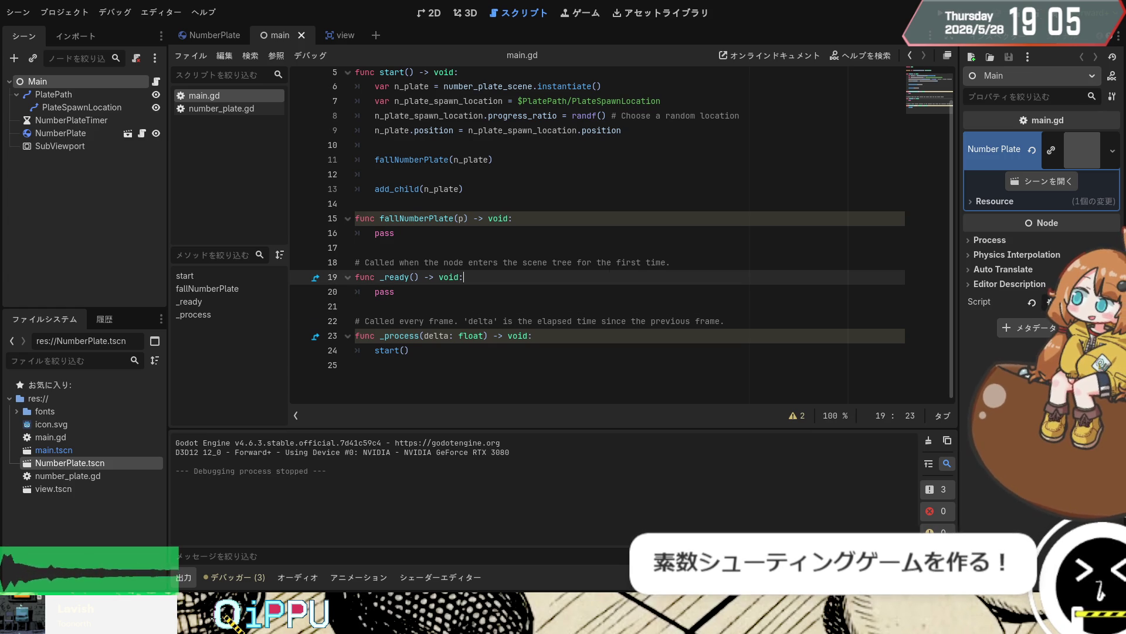